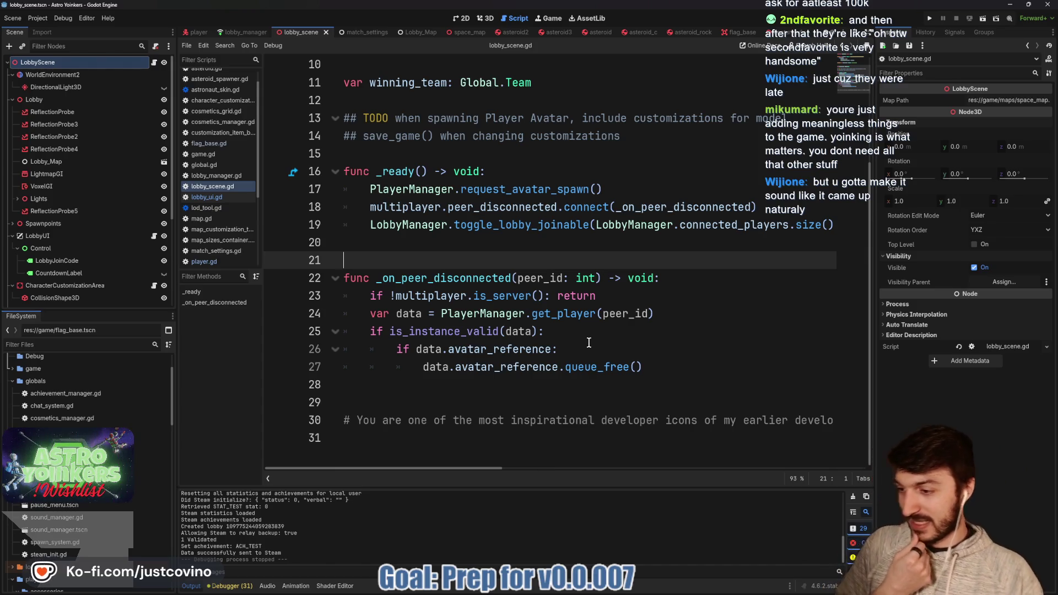
# - Commit the 7 changed files in GitHub Desktop with the summary 'minor bugs fixed'
pyautogui.click(485, 244)
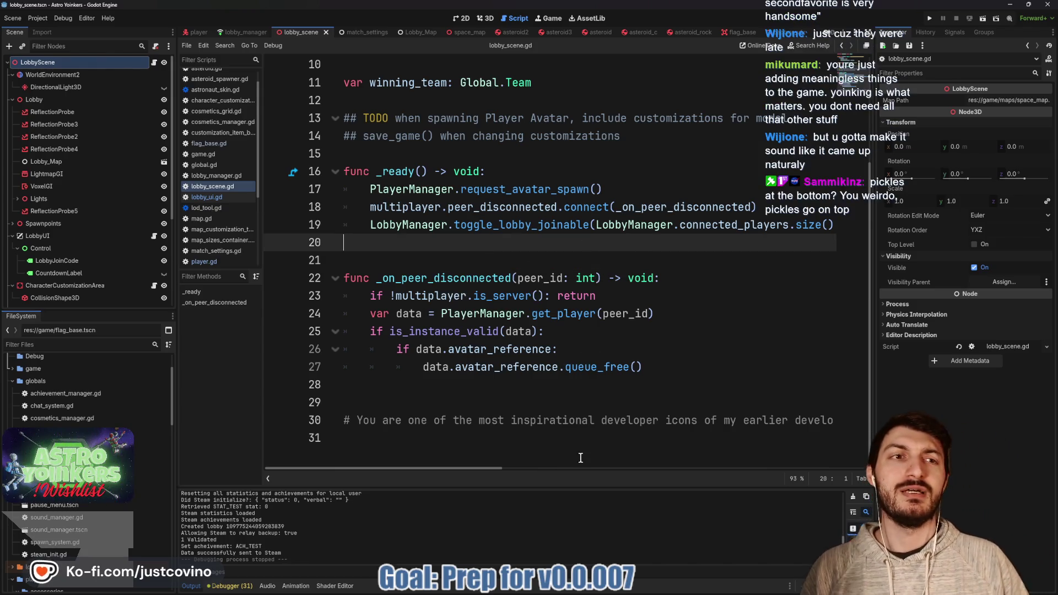
pyautogui.click(529, 585)
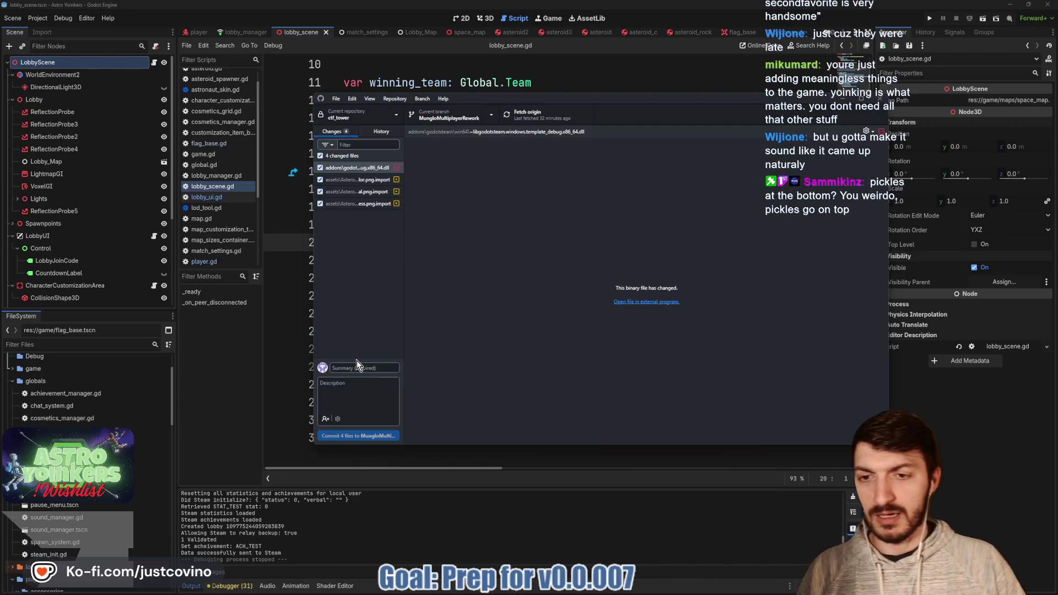
pyautogui.click(371, 370)
pyautogui.write('m')
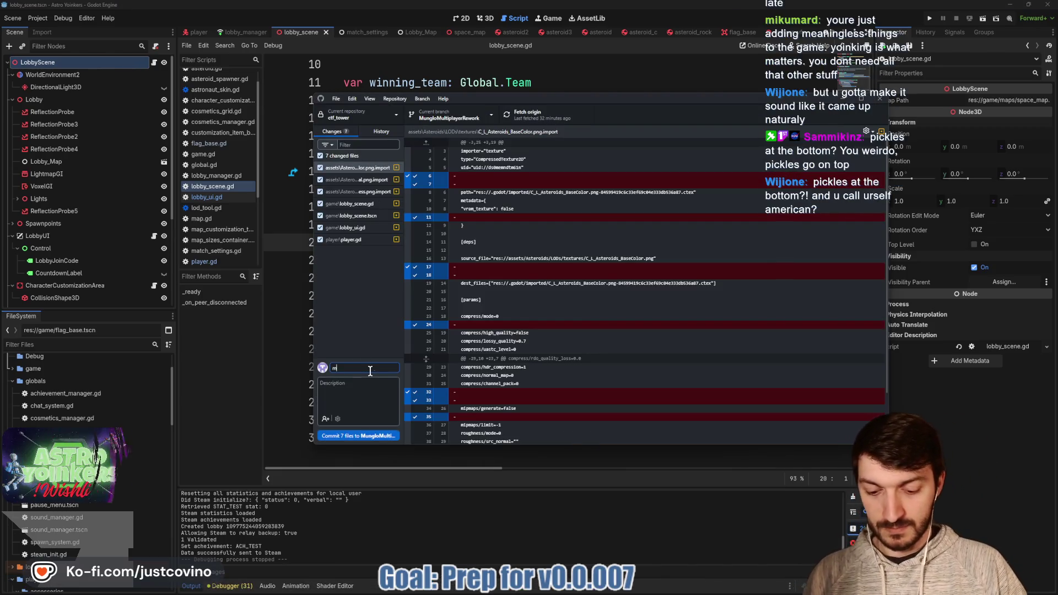
pyautogui.write('inor bugs fixed')
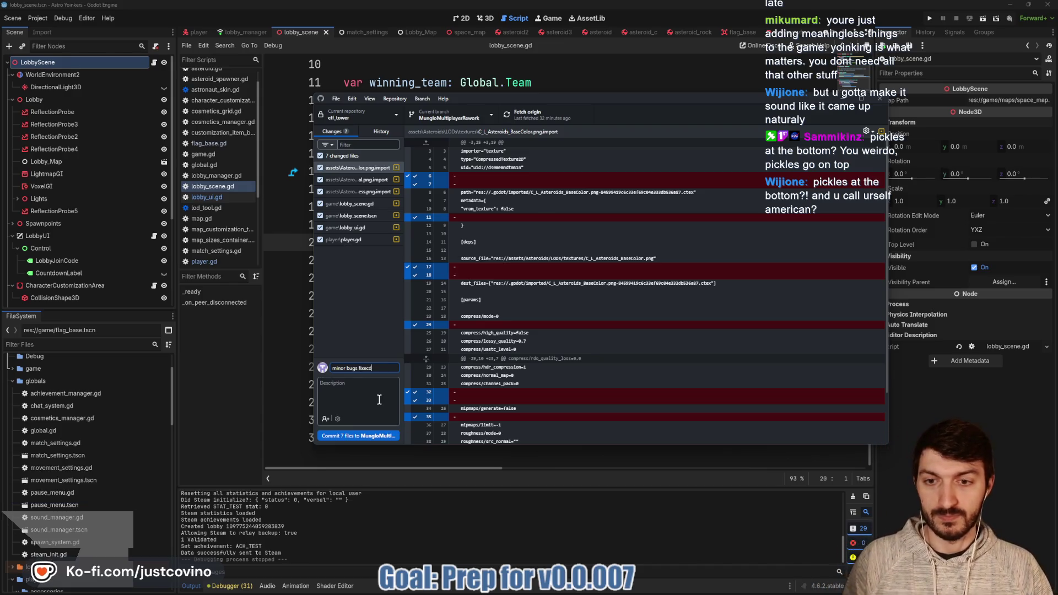
pyautogui.click(373, 438)
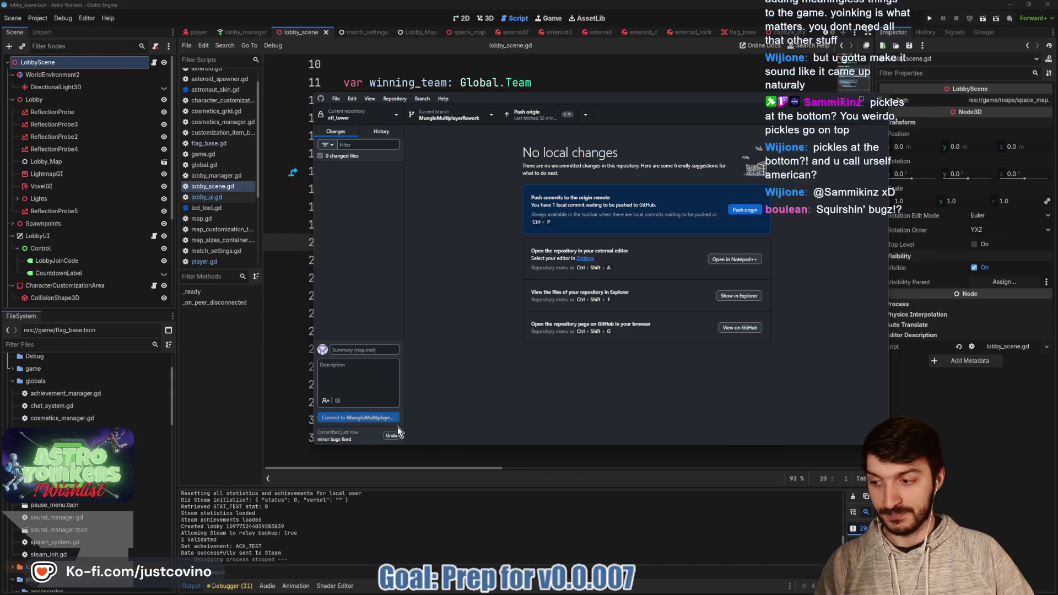
# - Push the commit to origin and go back to lobby_scene.gd in Godot
pyautogui.click(739, 210)
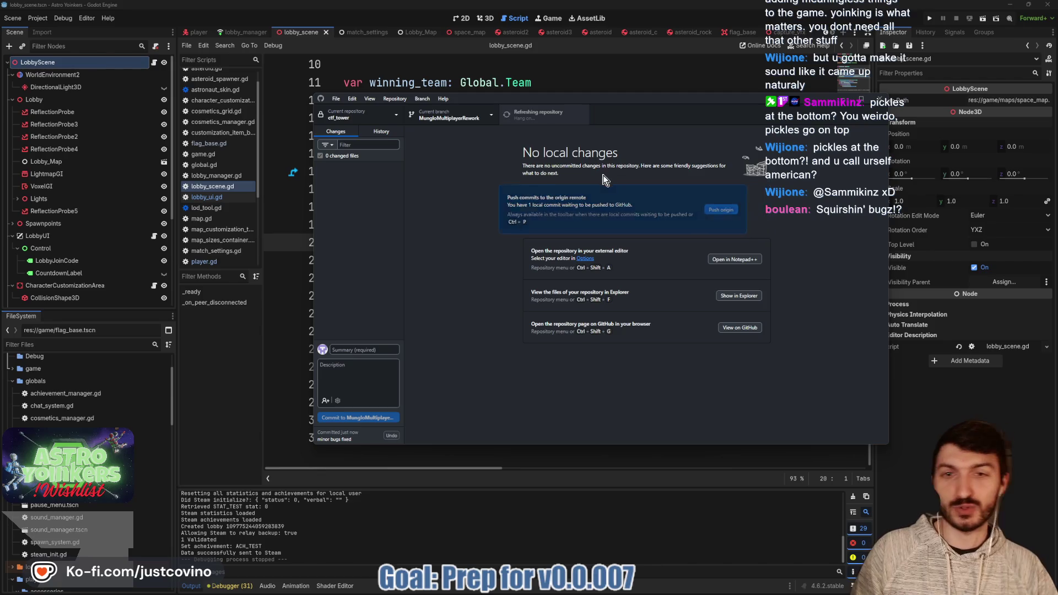
pyautogui.click(563, 72)
pyautogui.click(555, 144)
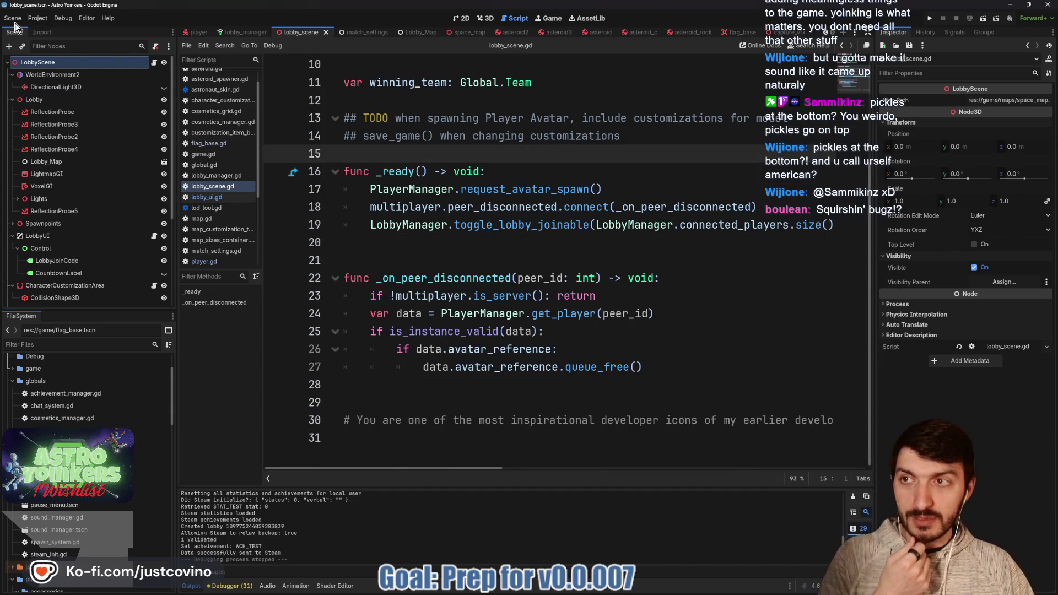
# - Change Application > Config > Version in Project Settings from 0.0.06 to 0.0.007
pyautogui.hotkey('ctrl', 'shift', 'f')
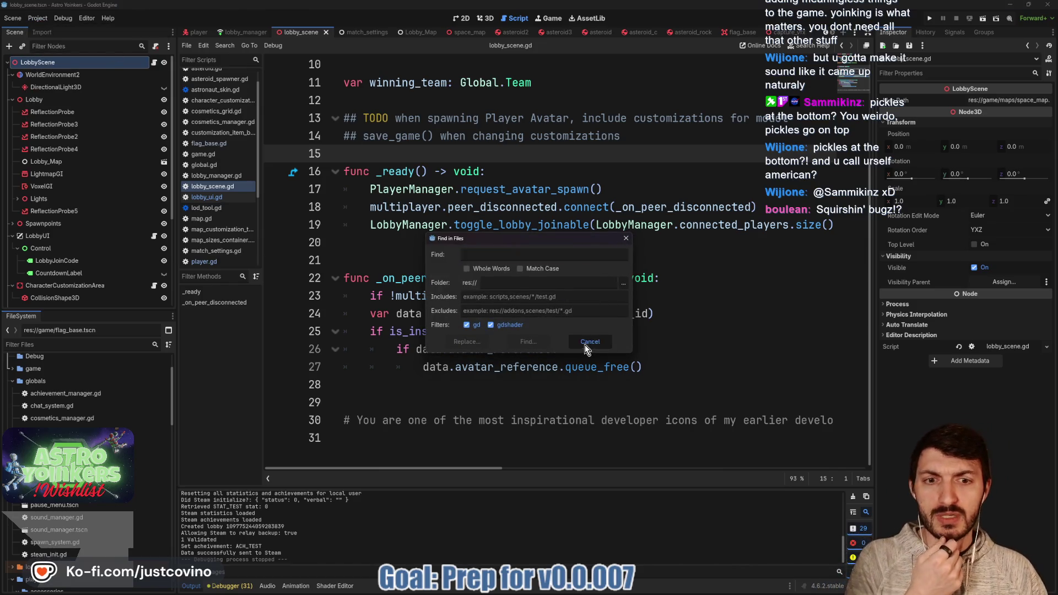
pyautogui.click(587, 343)
pyautogui.click(37, 19)
pyautogui.click(54, 34)
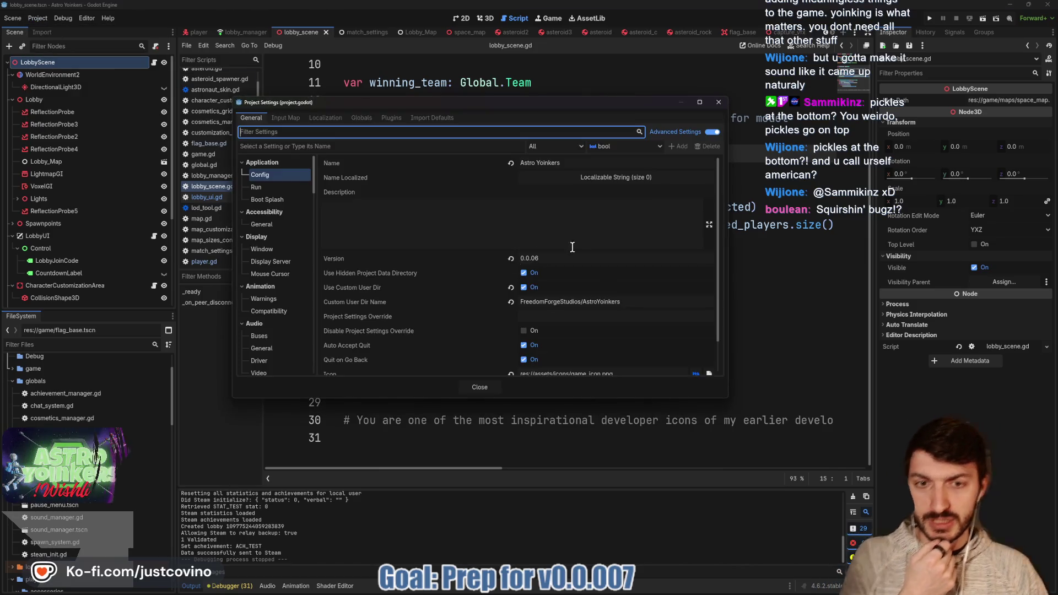
pyautogui.click(563, 255)
pyautogui.press('BackSpace')
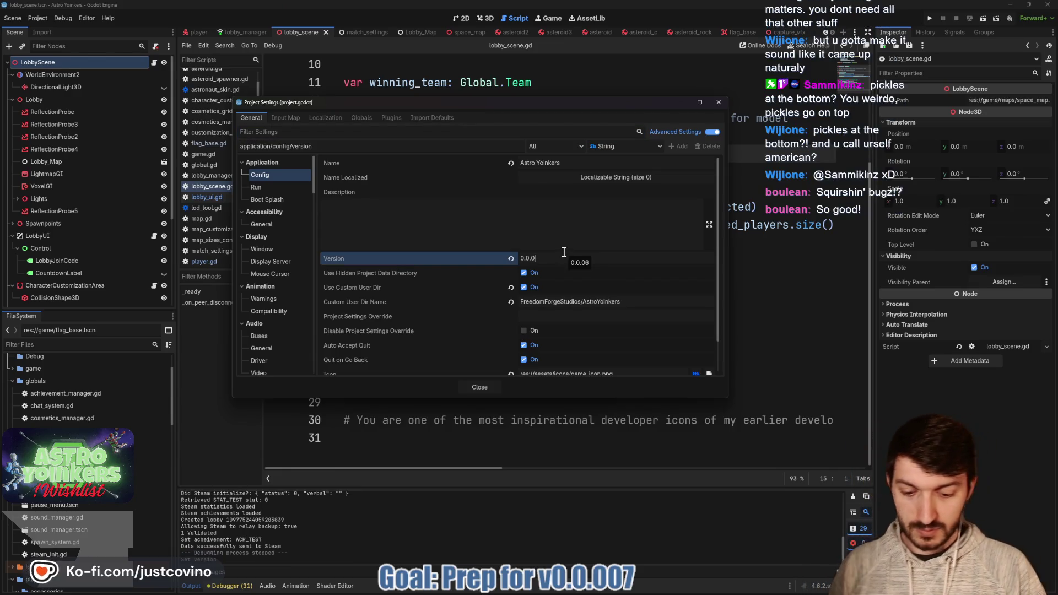
pyautogui.write('07')
pyautogui.click(479, 387)
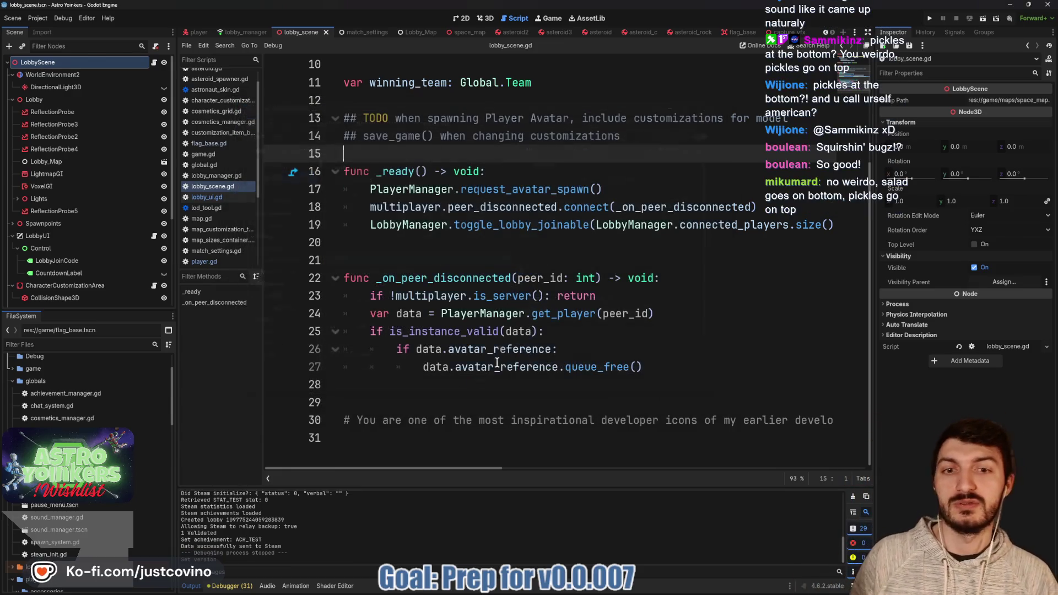
pyautogui.click(523, 259)
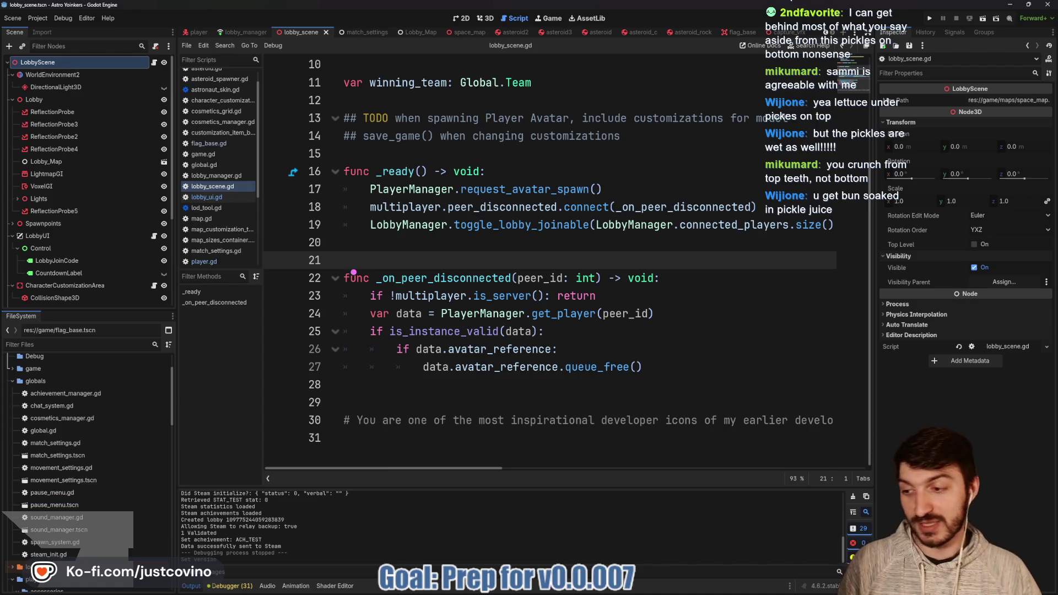
pyautogui.moveTo(334, 244)
pyautogui.mouseDown()
pyautogui.moveTo(673, 354)
pyautogui.moveTo(680, 319)
pyautogui.mouseUp()
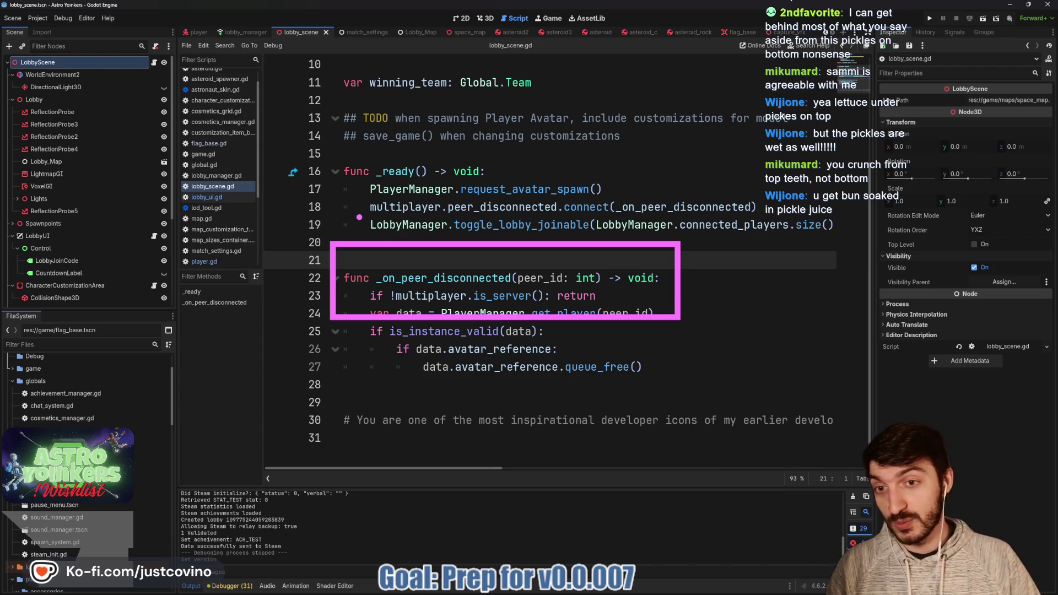
pyautogui.moveTo(327, 108)
pyautogui.mouseDown()
pyautogui.moveTo(356, 126)
pyautogui.moveTo(668, 190)
pyautogui.moveTo(679, 229)
pyautogui.mouseUp()
pyautogui.click(521, 187)
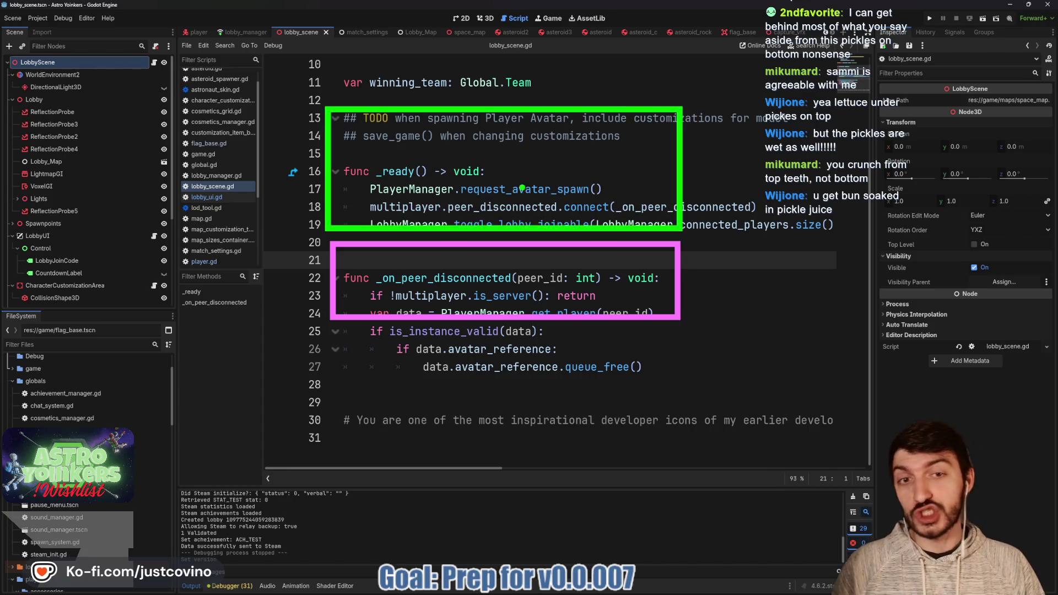
pyautogui.moveTo(387, 160)
pyautogui.mouseDown()
pyautogui.moveTo(391, 132)
pyautogui.moveTo(376, 205)
pyautogui.mouseUp()
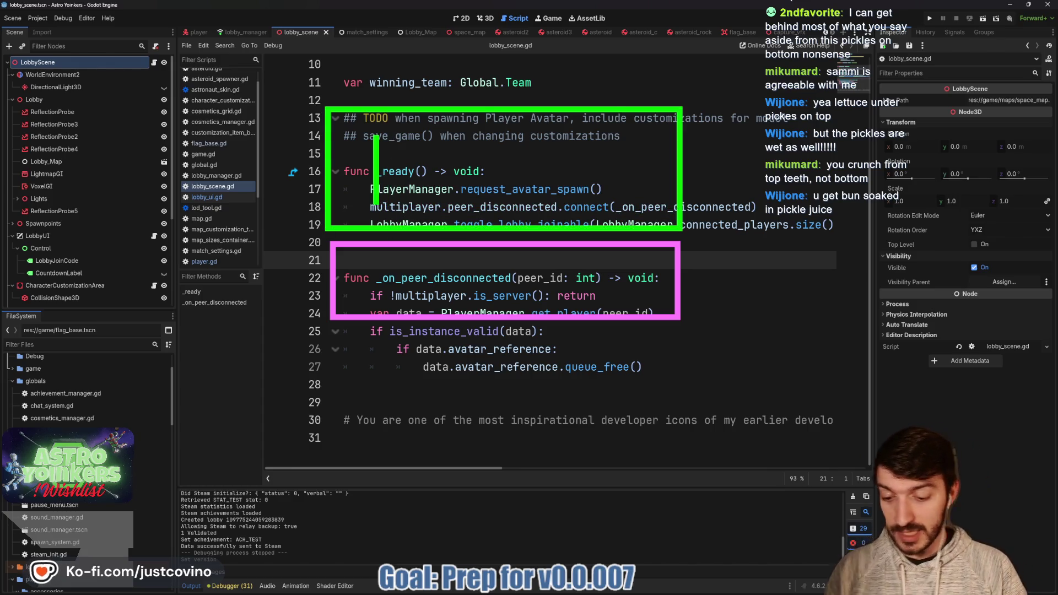
pyautogui.write('Jungle')
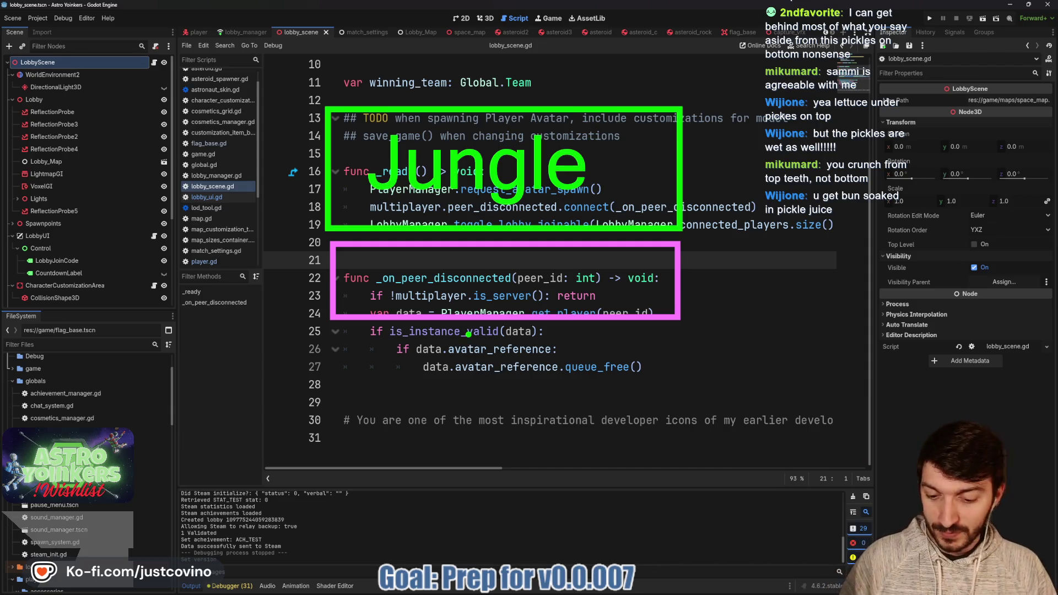
pyautogui.moveTo(385, 338)
pyautogui.mouseDown()
pyautogui.moveTo(659, 403)
pyautogui.moveTo(347, 366)
pyautogui.mouseUp()
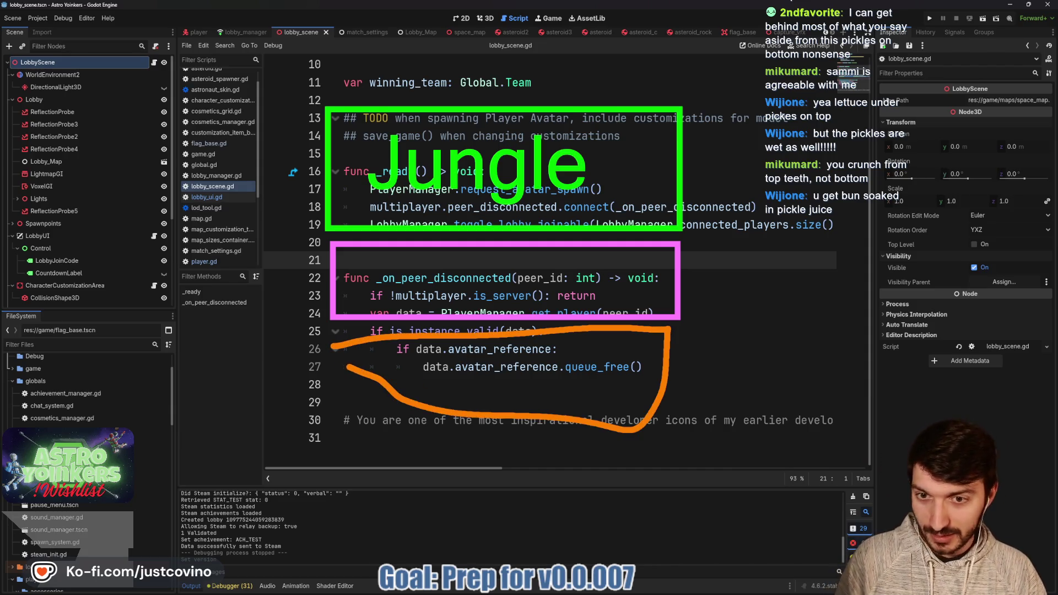
pyautogui.moveTo(312, 95)
pyautogui.mouseDown()
pyautogui.moveTo(640, 34)
pyautogui.moveTo(554, 91)
pyautogui.moveTo(308, 97)
pyautogui.mouseUp()
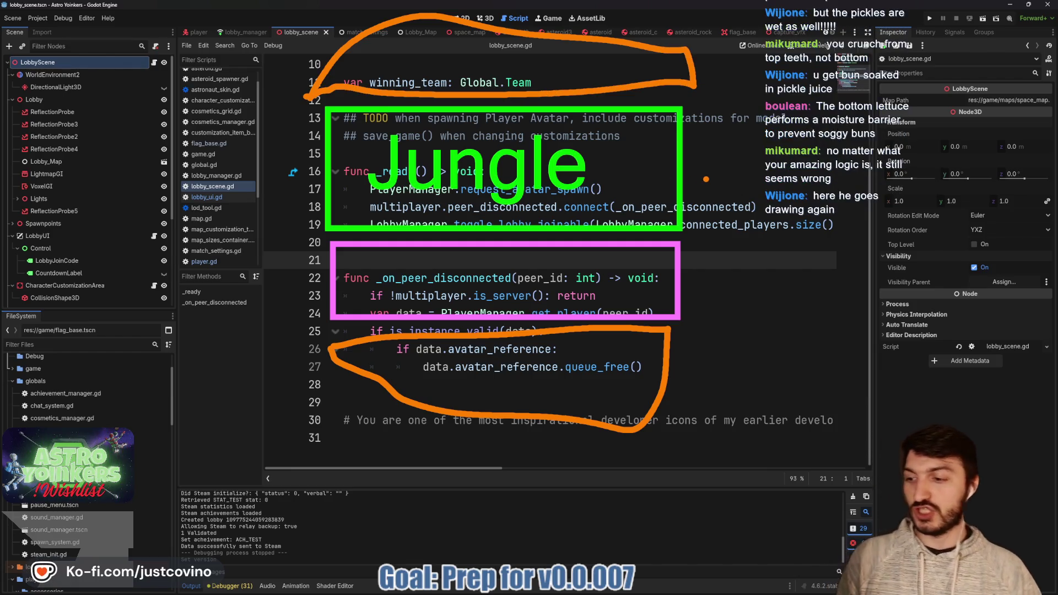
pyautogui.moveTo(692, 179); pyautogui.dragTo(915, 167)
pyautogui.moveTo(712, 261); pyautogui.dragTo(813, 261)
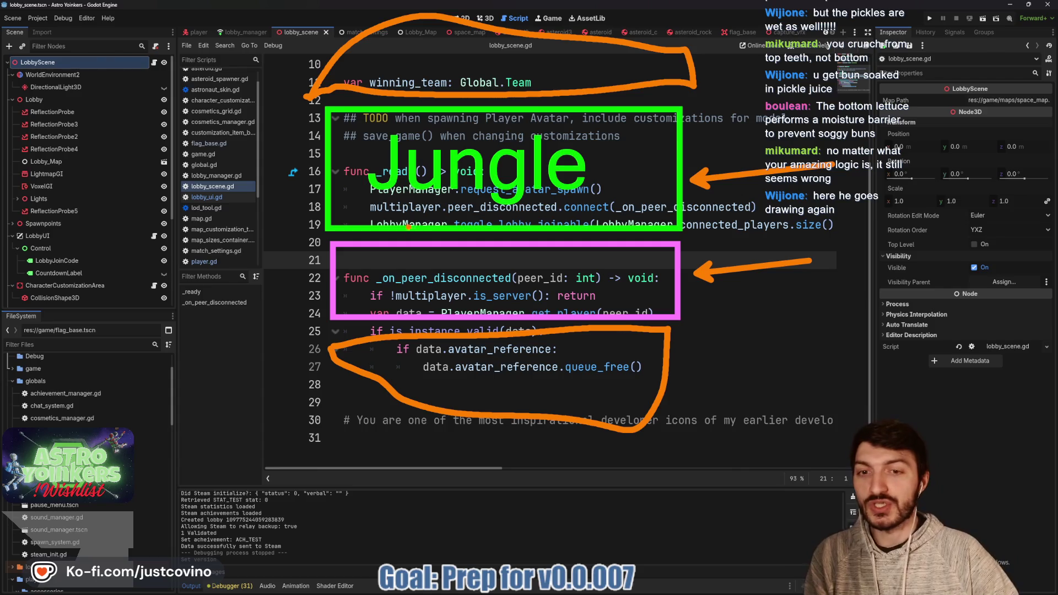
pyautogui.moveTo(326, 153); pyautogui.dragTo(685, 185)
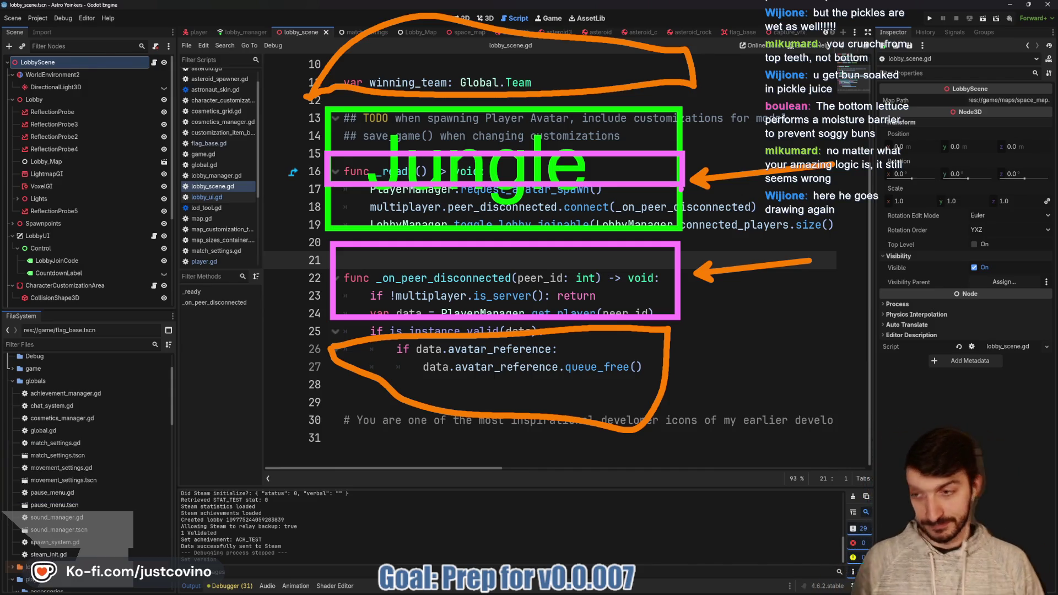
pyautogui.press('Escape')
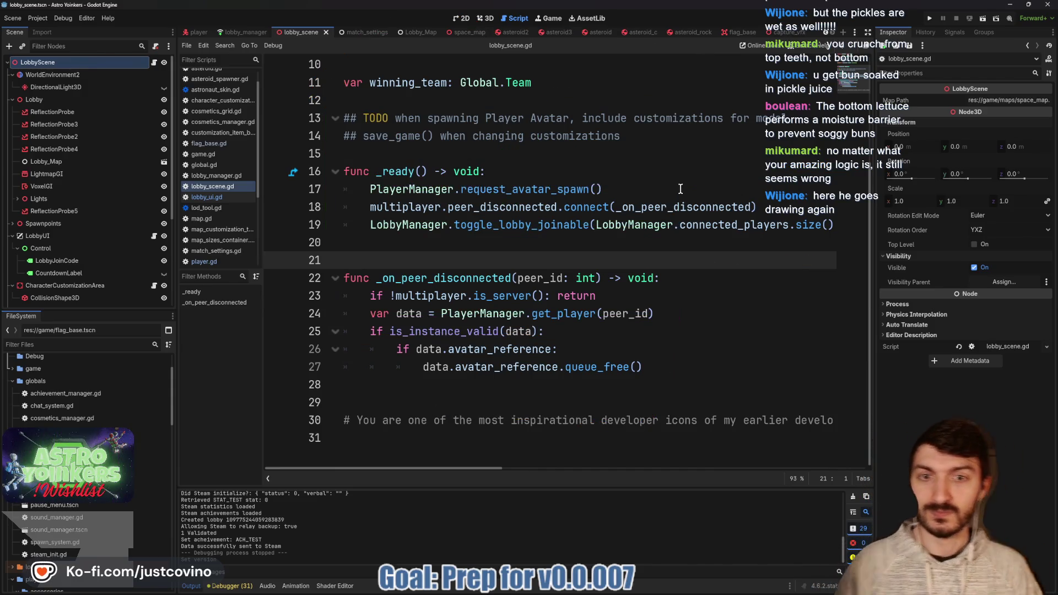
pyautogui.click(481, 245)
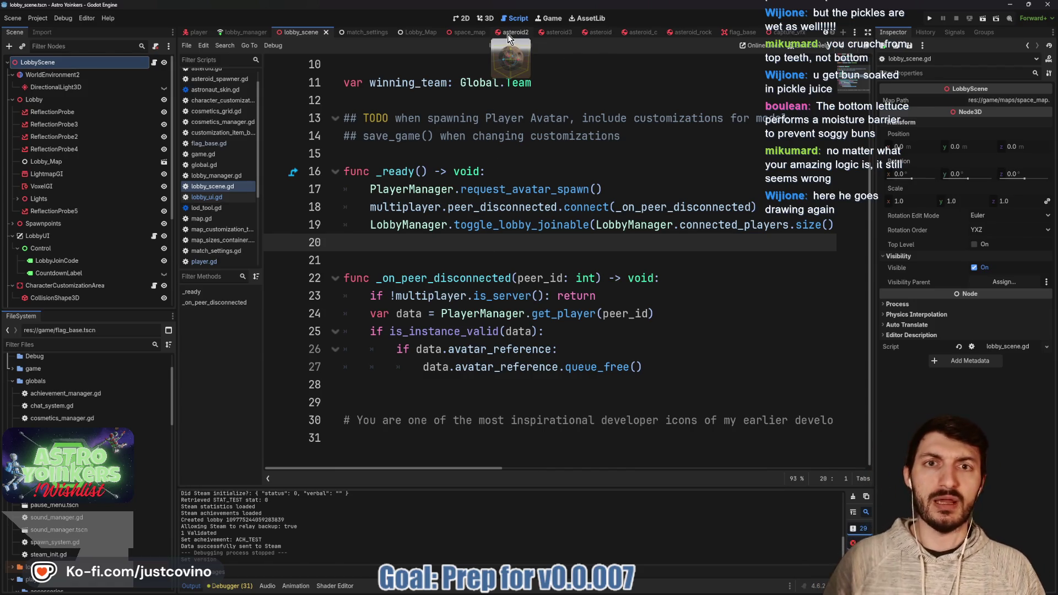
# - Run the project and close the extra window, leaving the V0.0.007 main menu
pyautogui.click(930, 18)
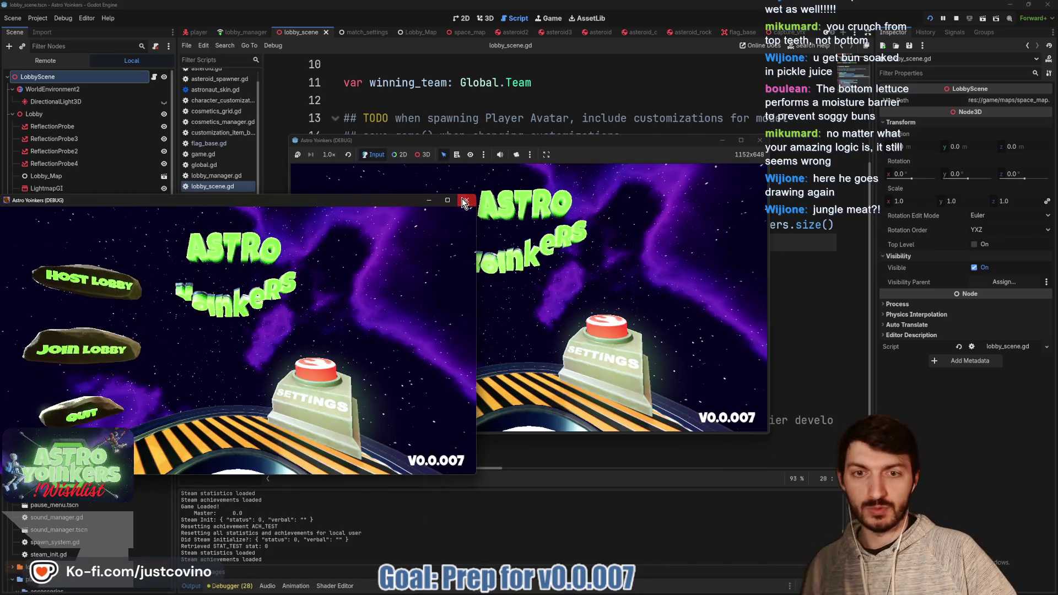
pyautogui.click(464, 202)
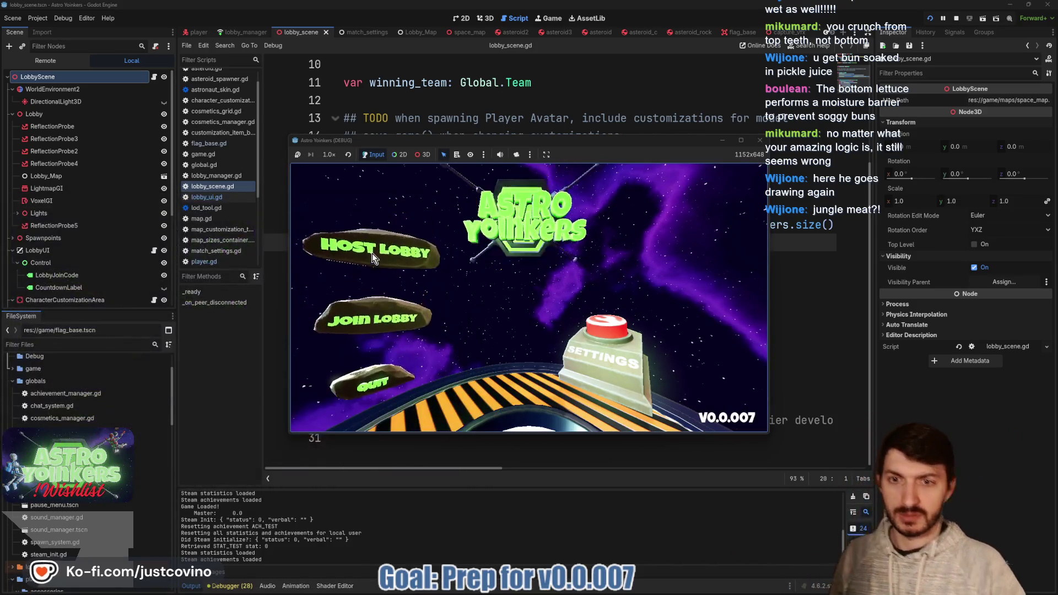
# - Host a lobby, run across the lobby room, and open map selection at the match console
pyautogui.click(372, 253)
pyautogui.click(509, 247)
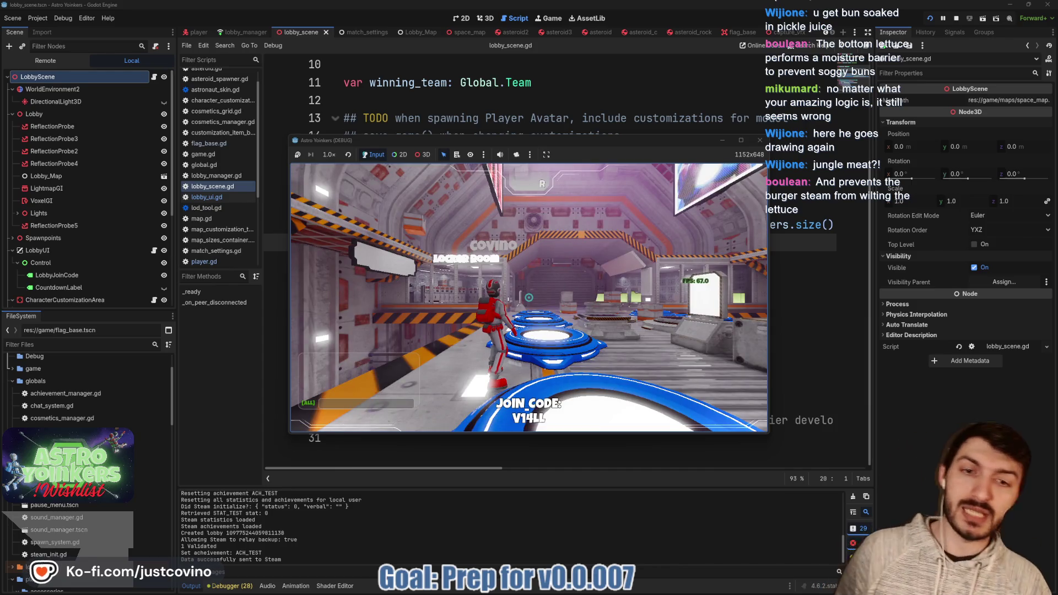
pyautogui.press('w')
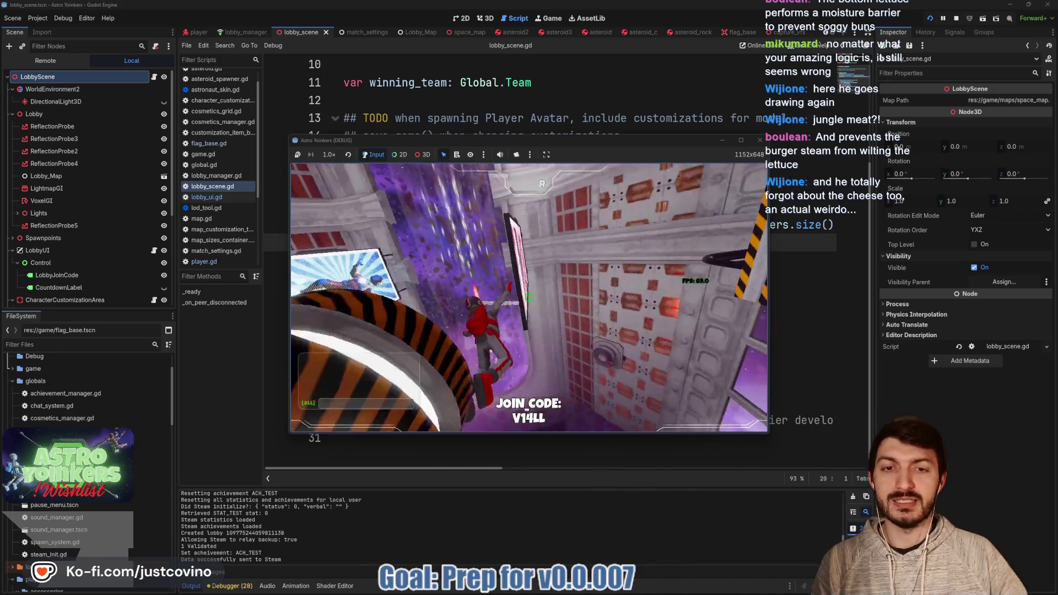
pyautogui.press('space')
pyautogui.press('w')
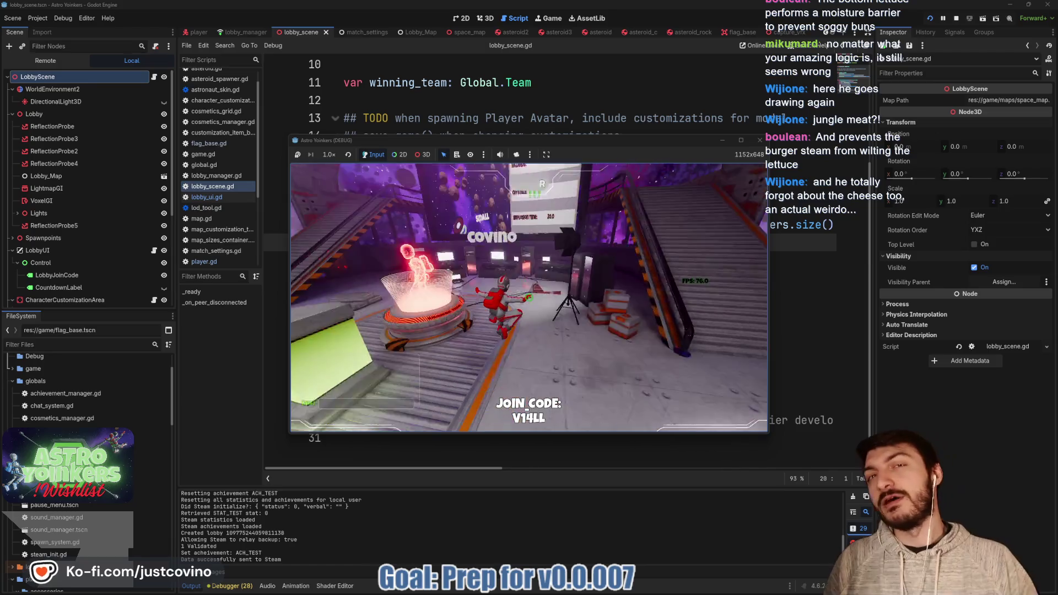
pyautogui.press('w')
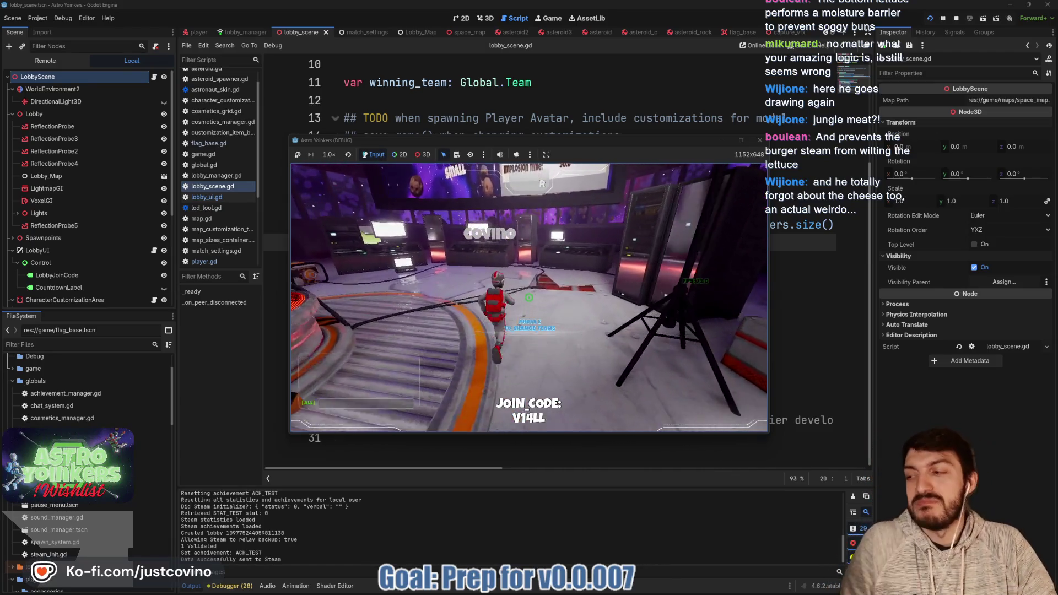
pyautogui.press('w')
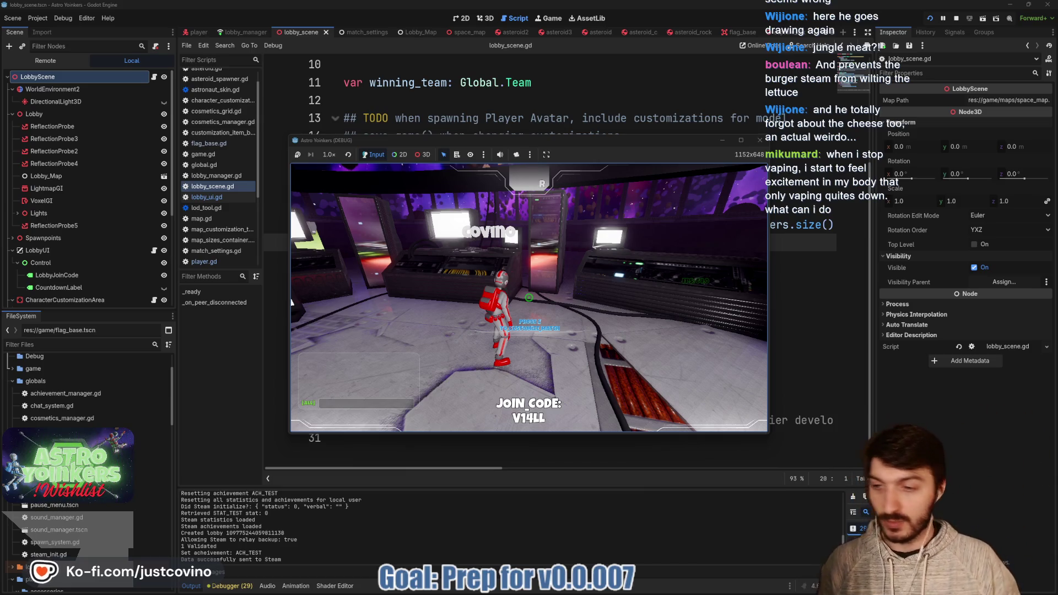
pyautogui.press('e')
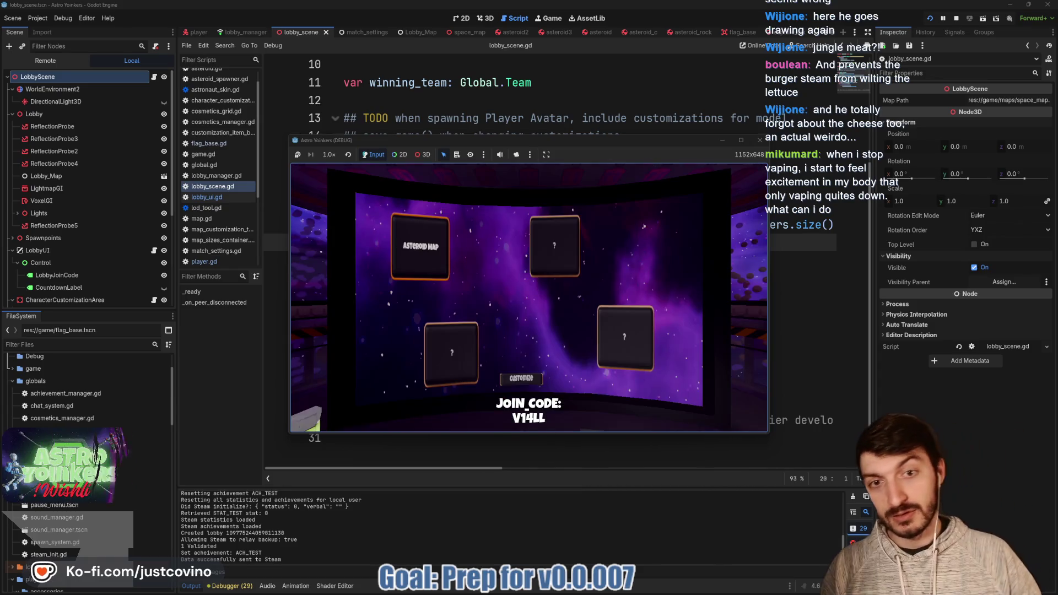
# - Open and close the match Customize panel, then walk into the character customization bay
pyautogui.click(521, 378)
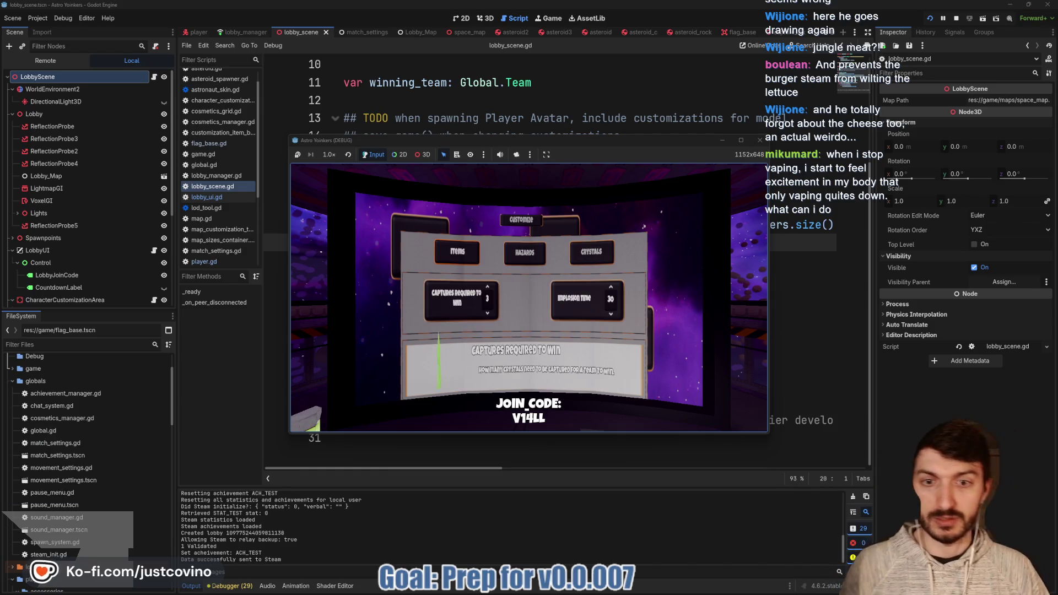
pyautogui.press('Escape')
pyautogui.press('Escape')
pyautogui.press('Escape')
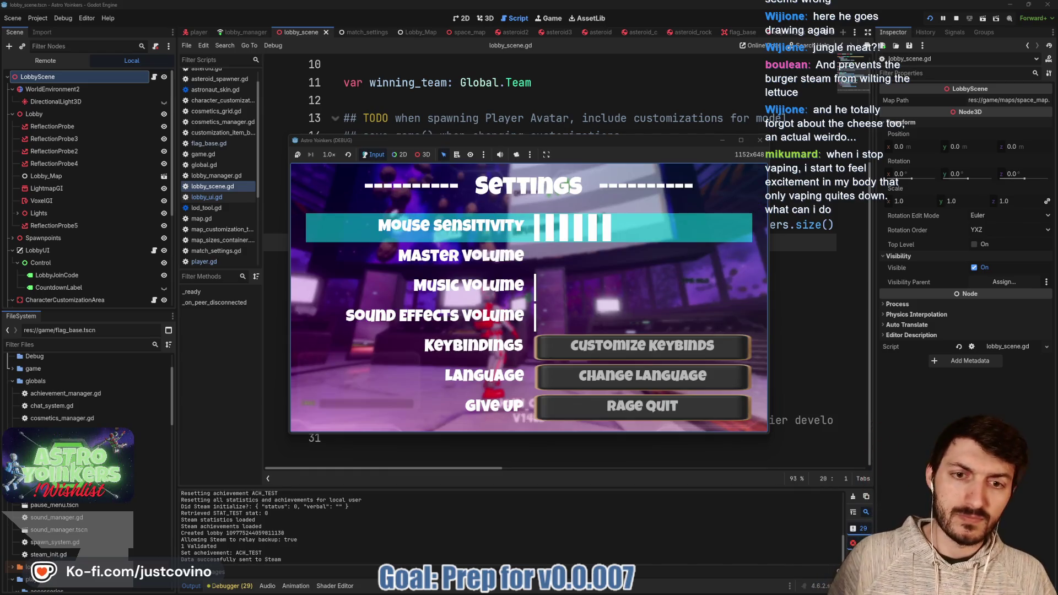
pyautogui.press('w')
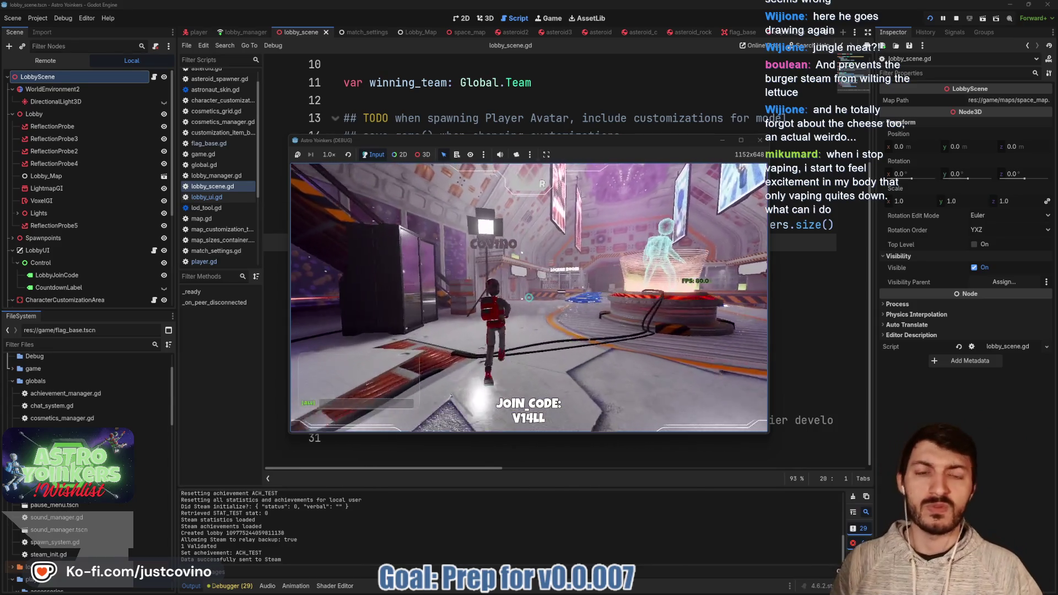
pyautogui.press('w')
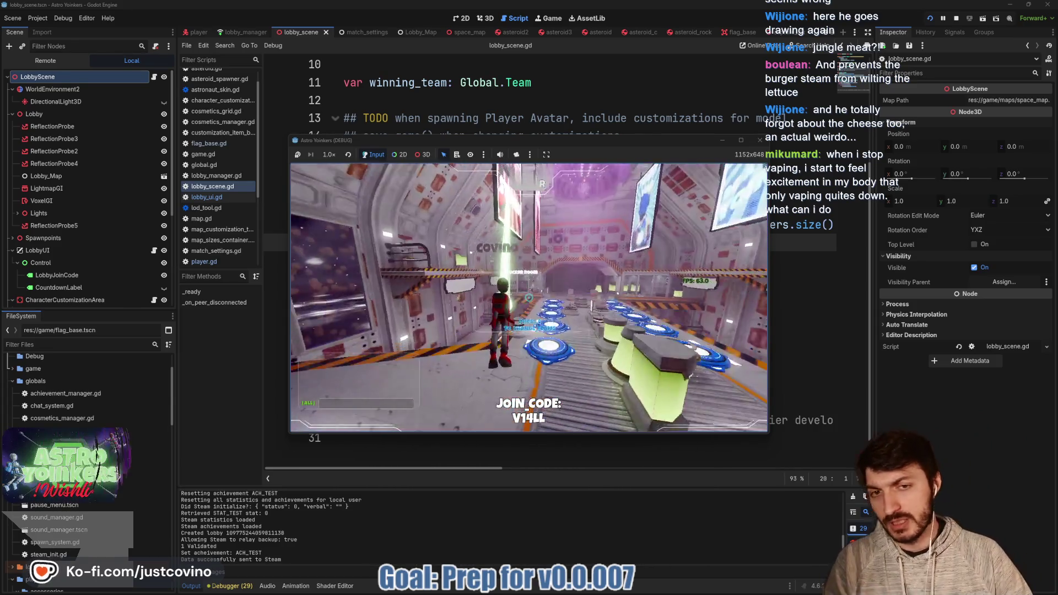
pyautogui.press('w')
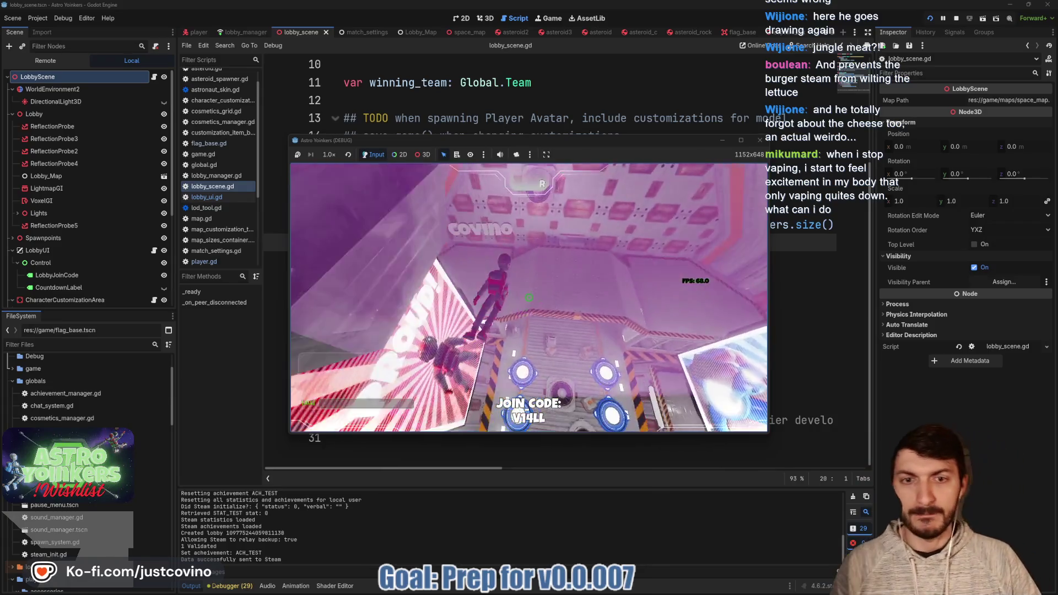
pyautogui.press('w')
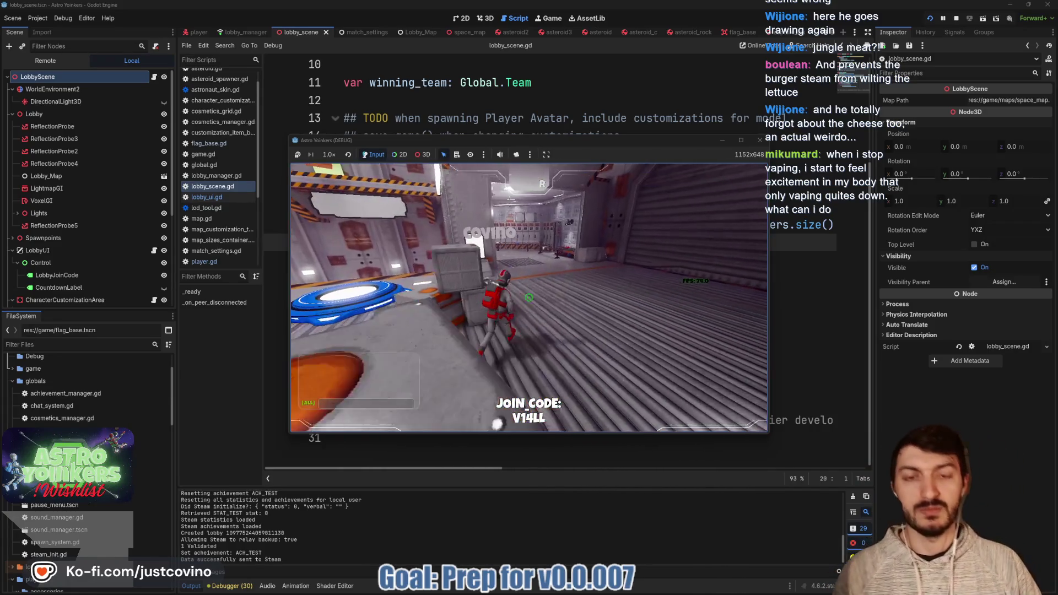
pyautogui.press('w')
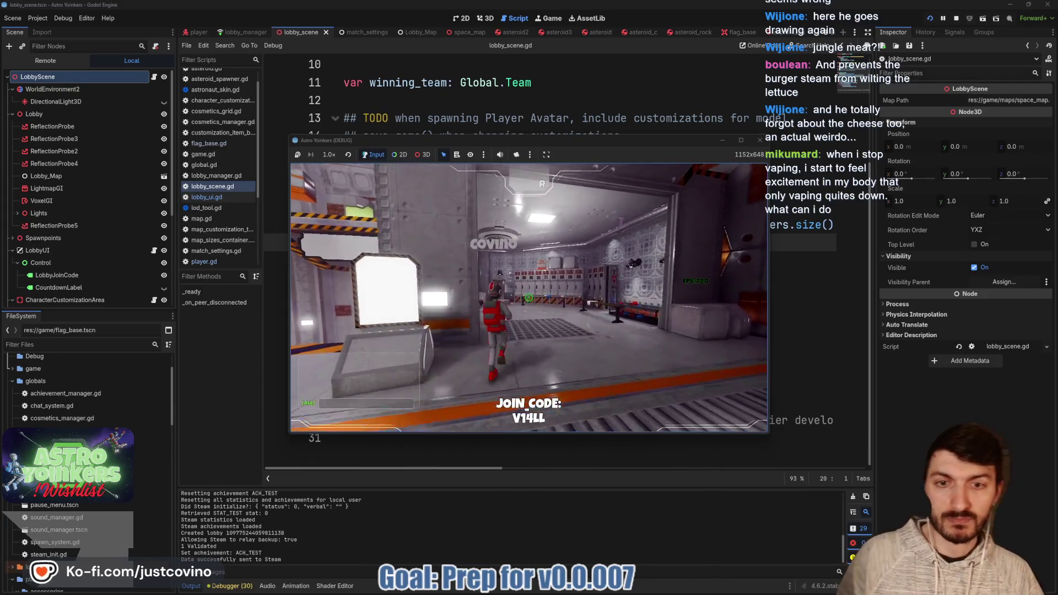
# - Try on the cowboy hat, remove it, and leave customization with Back
pyautogui.press('e')
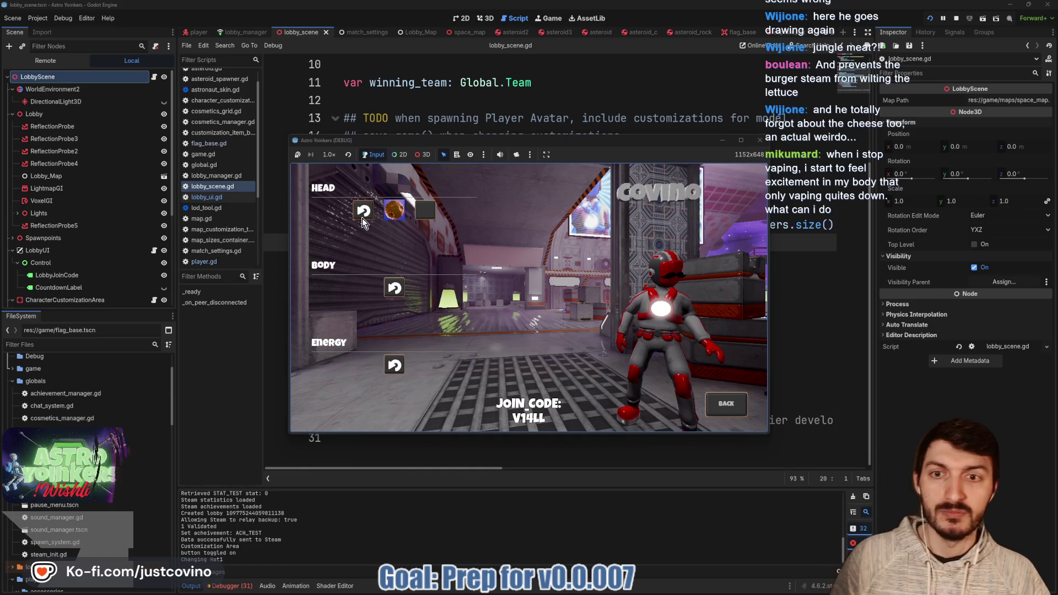
pyautogui.click(427, 210)
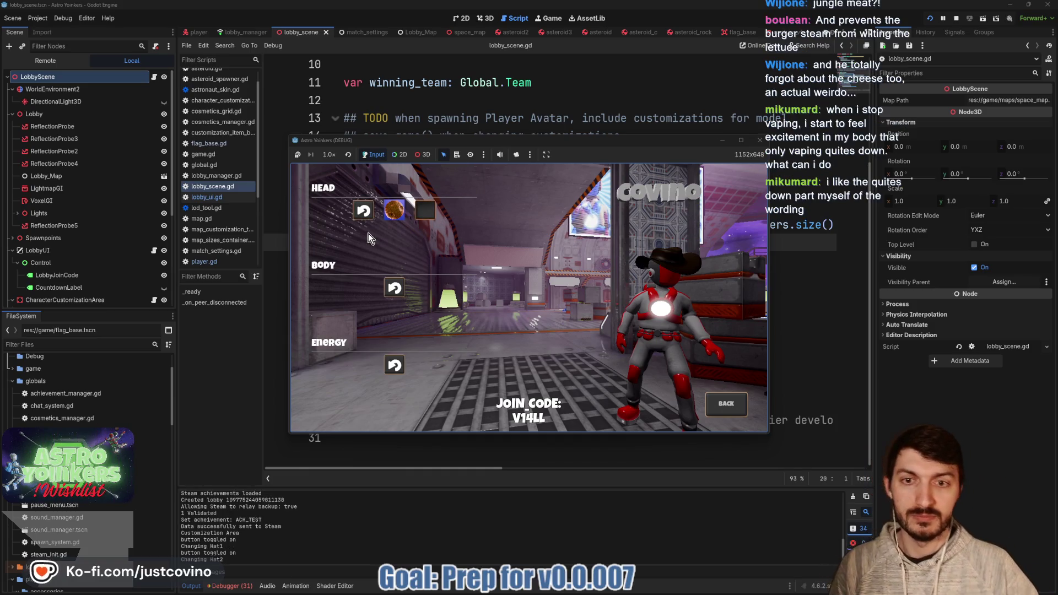
pyautogui.click(362, 215)
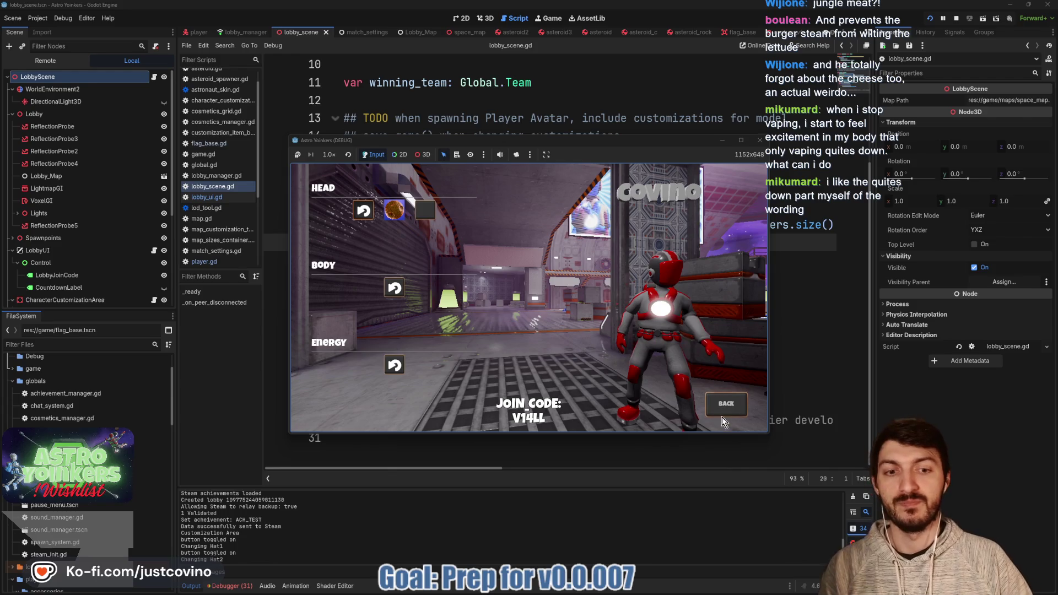
pyautogui.click(724, 413)
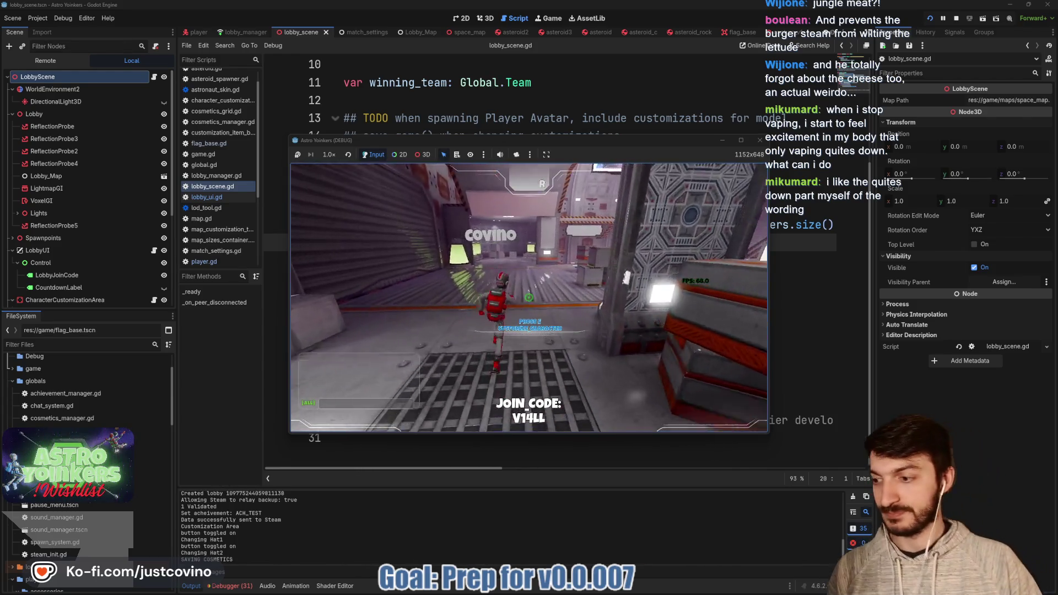
# - Run back through the hub, then stop the running game with F8
pyautogui.press('w')
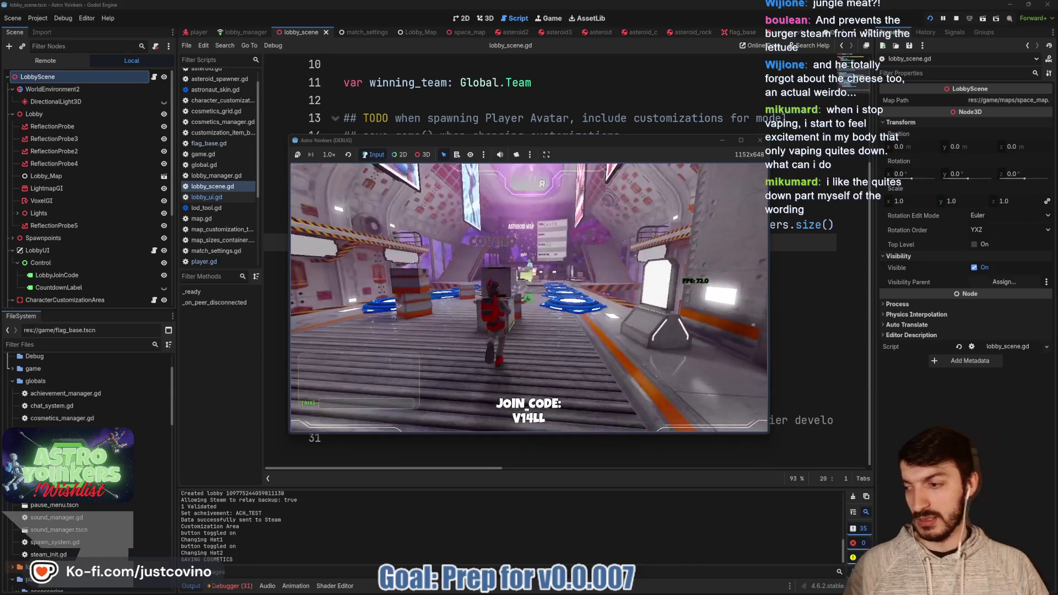
pyautogui.press('w')
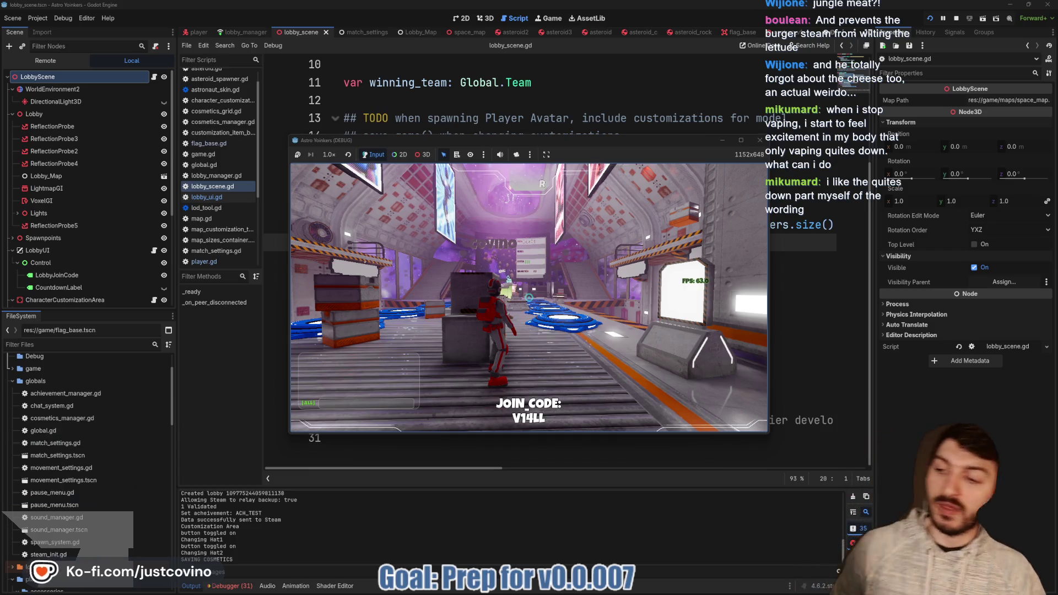
pyautogui.press('space')
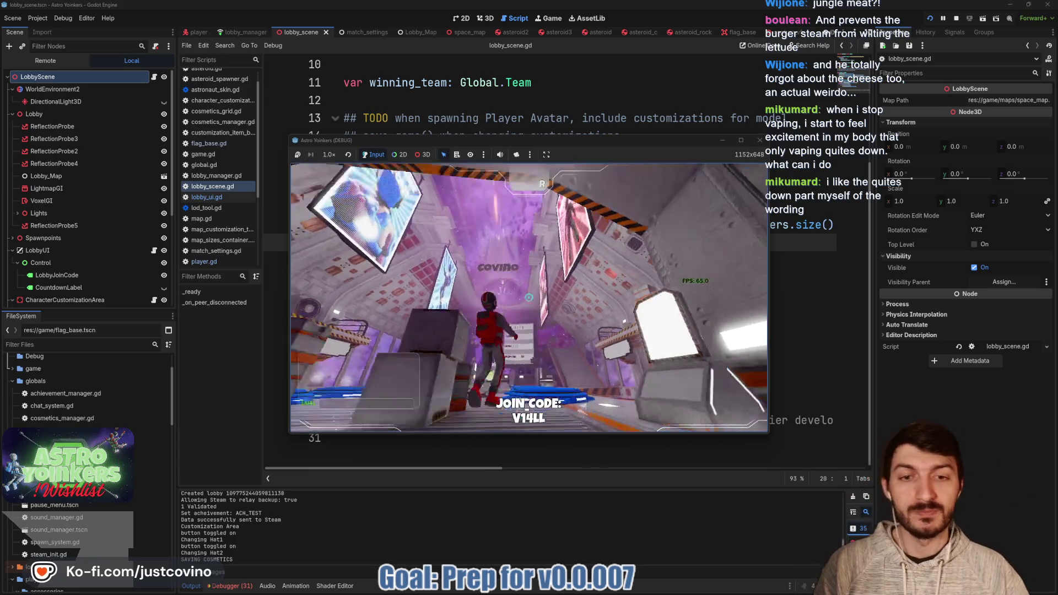
pyautogui.press('w')
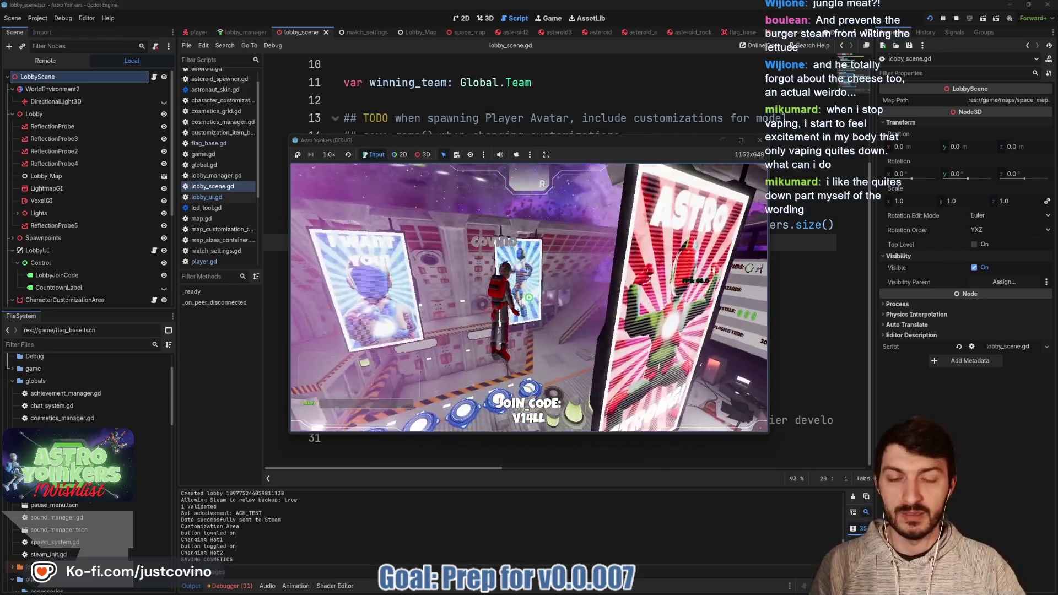
pyautogui.press('w')
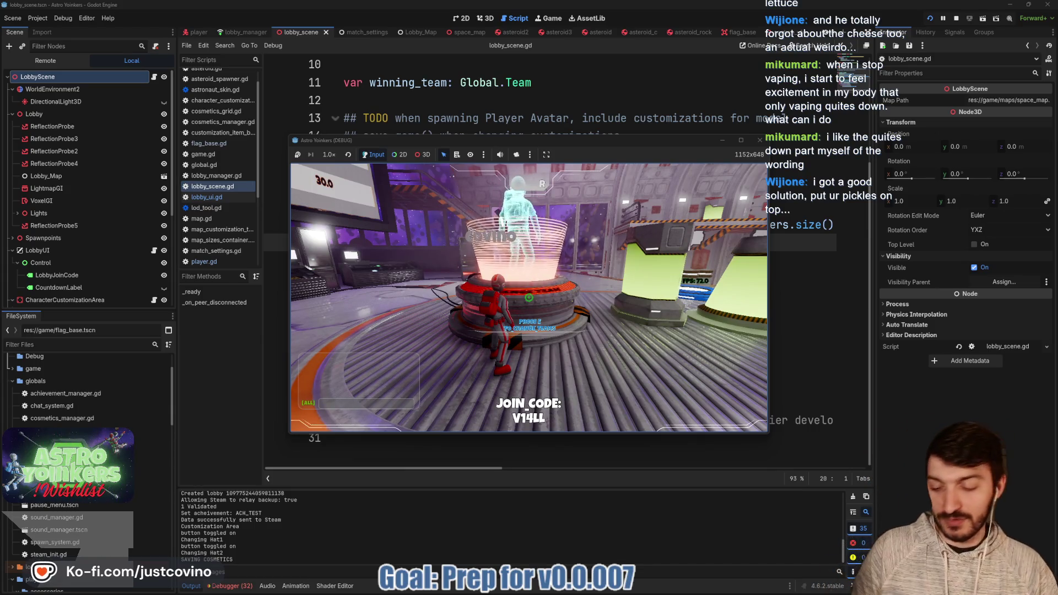
pyautogui.press('F8')
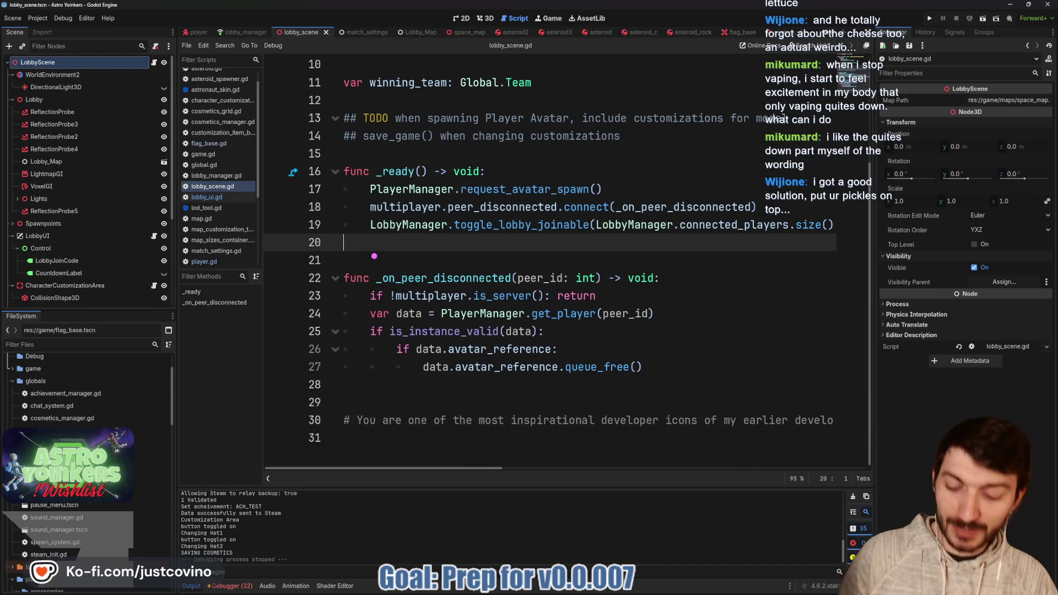
pyautogui.moveTo(416, 288)
pyautogui.mouseDown()
pyautogui.moveTo(467, 259)
pyautogui.moveTo(504, 290)
pyautogui.moveTo(565, 259)
pyautogui.moveTo(584, 275)
pyautogui.mouseUp()
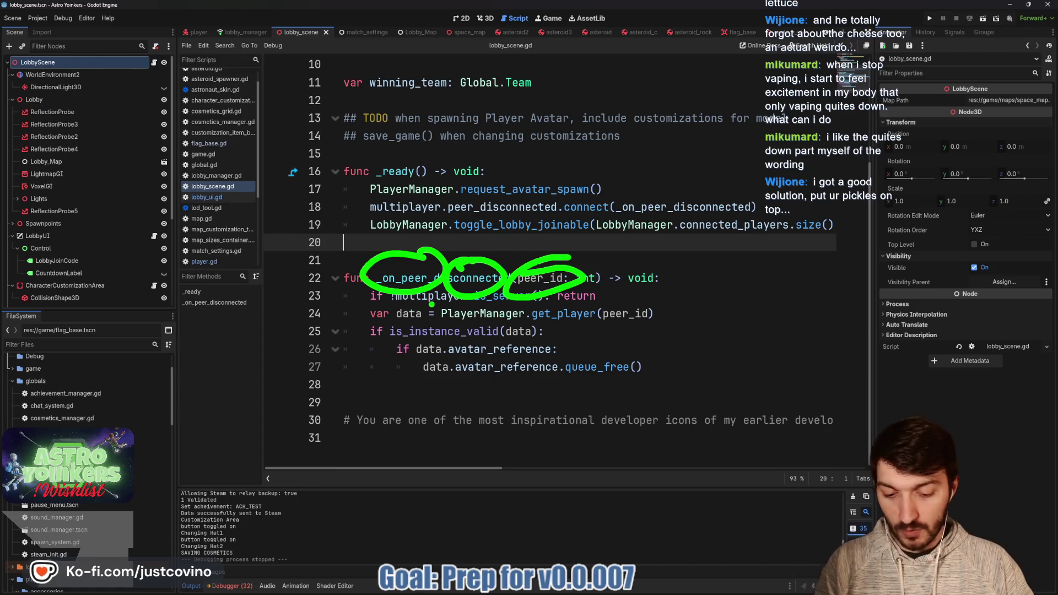
pyautogui.moveTo(417, 299)
pyautogui.mouseDown()
pyautogui.moveTo(358, 360)
pyautogui.moveTo(568, 290)
pyautogui.moveTo(393, 295)
pyautogui.mouseUp()
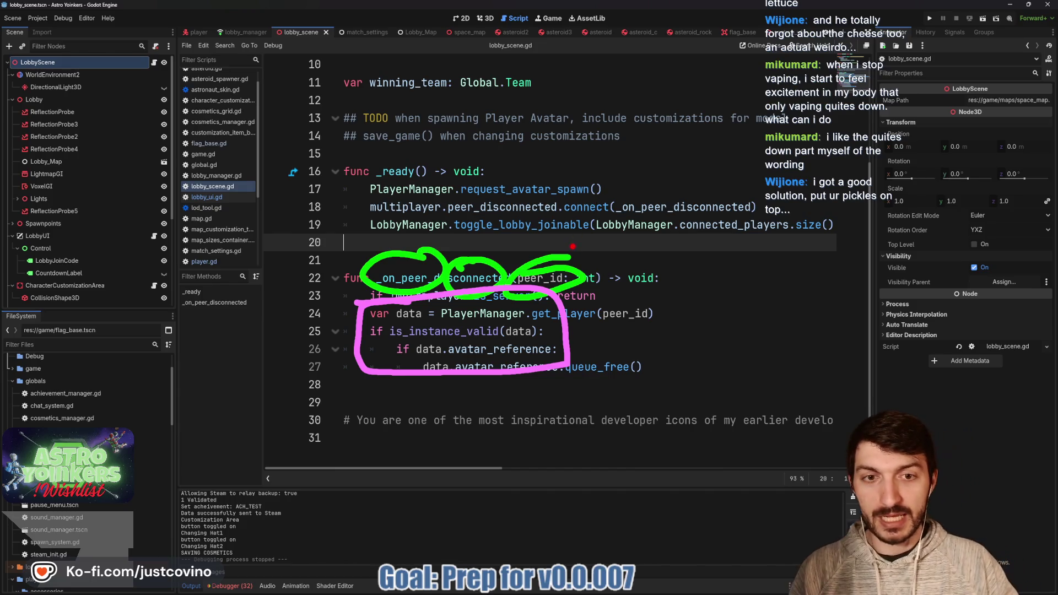
pyautogui.moveTo(656, 205); pyautogui.dragTo(668, 334)
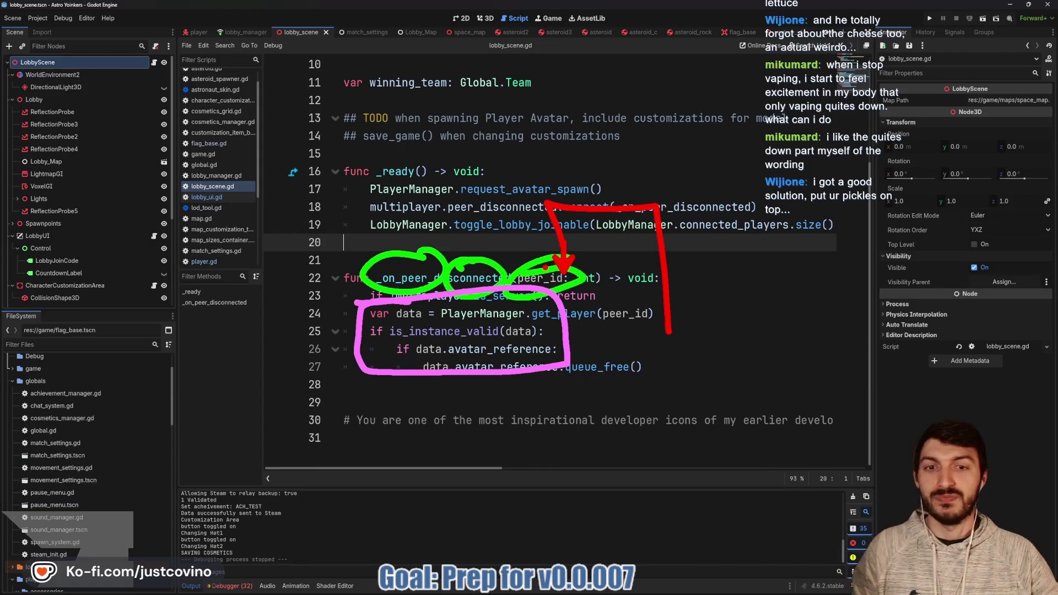
pyautogui.moveTo(671, 333); pyautogui.dragTo(585, 434)
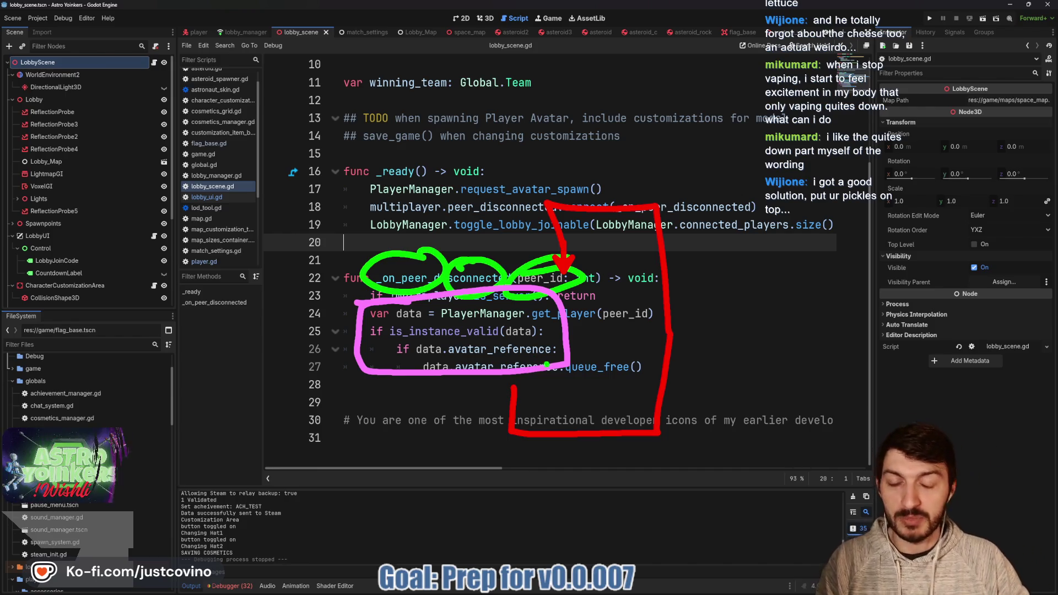
pyautogui.moveTo(526, 366); pyautogui.dragTo(553, 368)
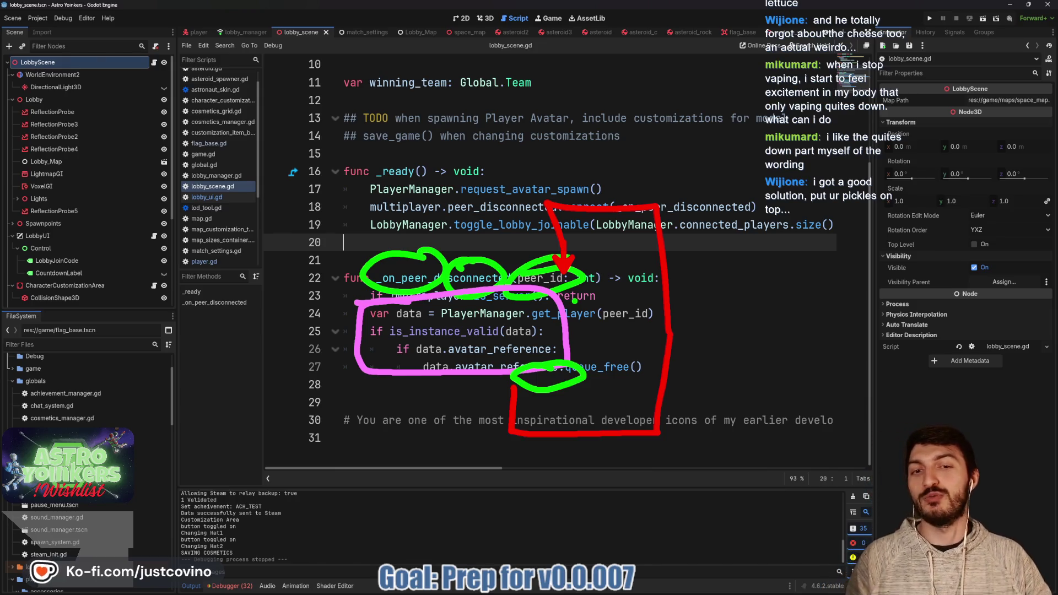
pyautogui.moveTo(418, 147); pyautogui.dragTo(543, 234)
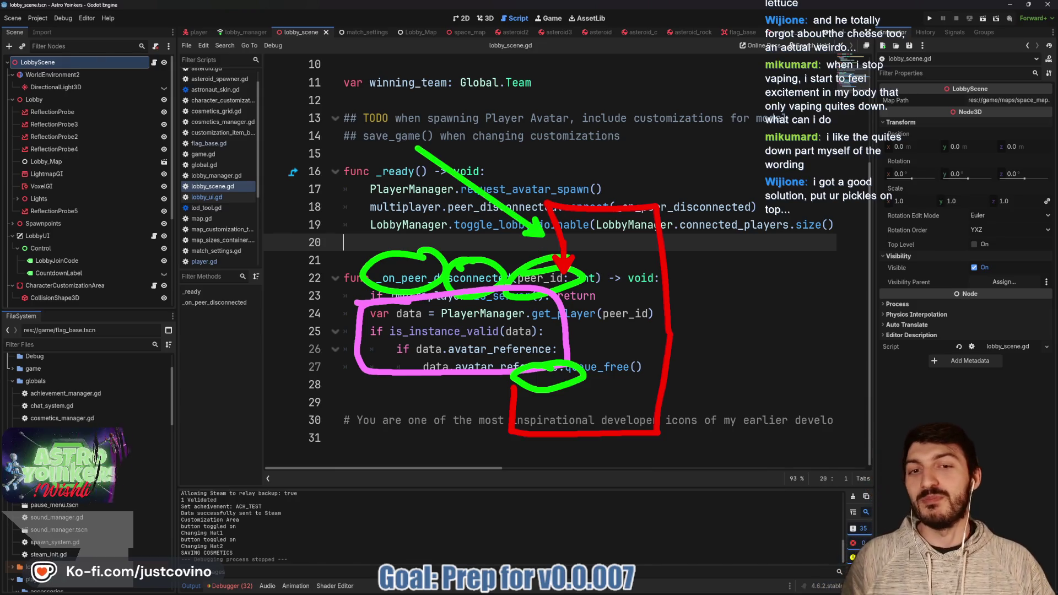
pyautogui.moveTo(347, 415); pyautogui.dragTo(491, 393)
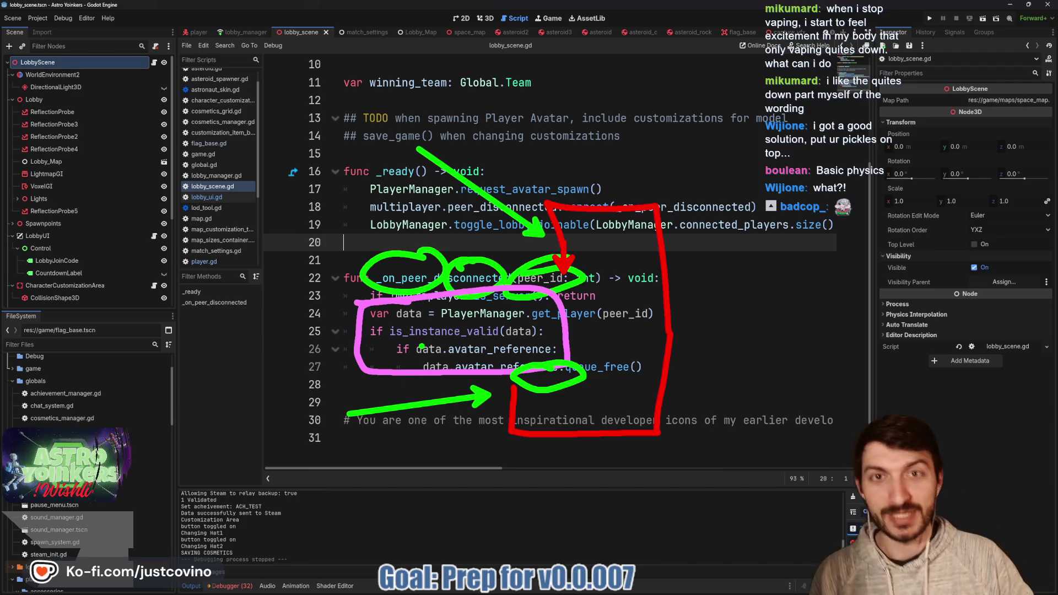
pyautogui.press('Escape')
pyautogui.click(487, 259)
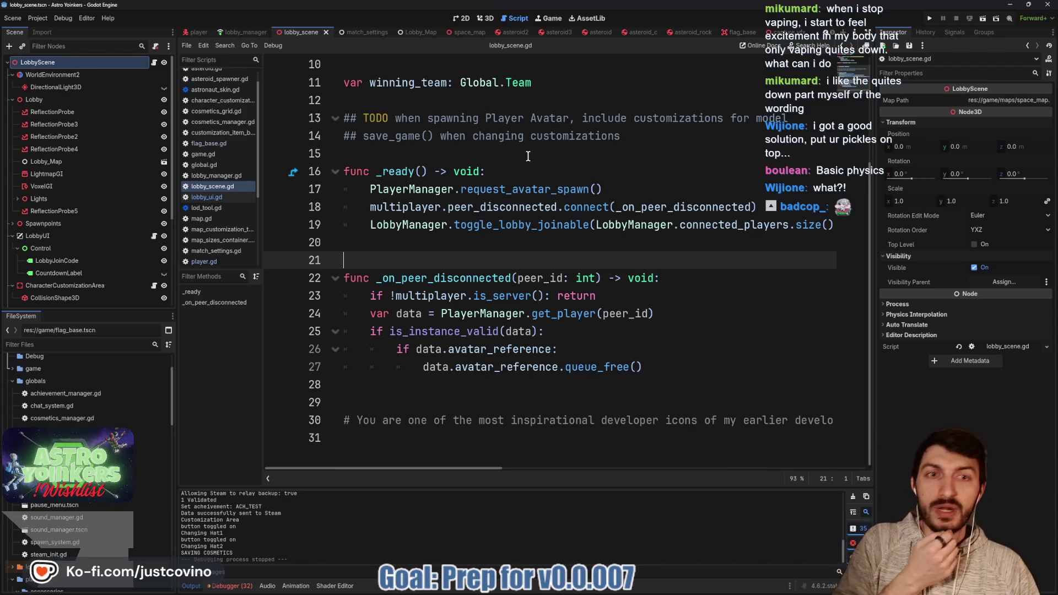
pyautogui.moveTo(522, 593)
pyautogui.click(579, 593)
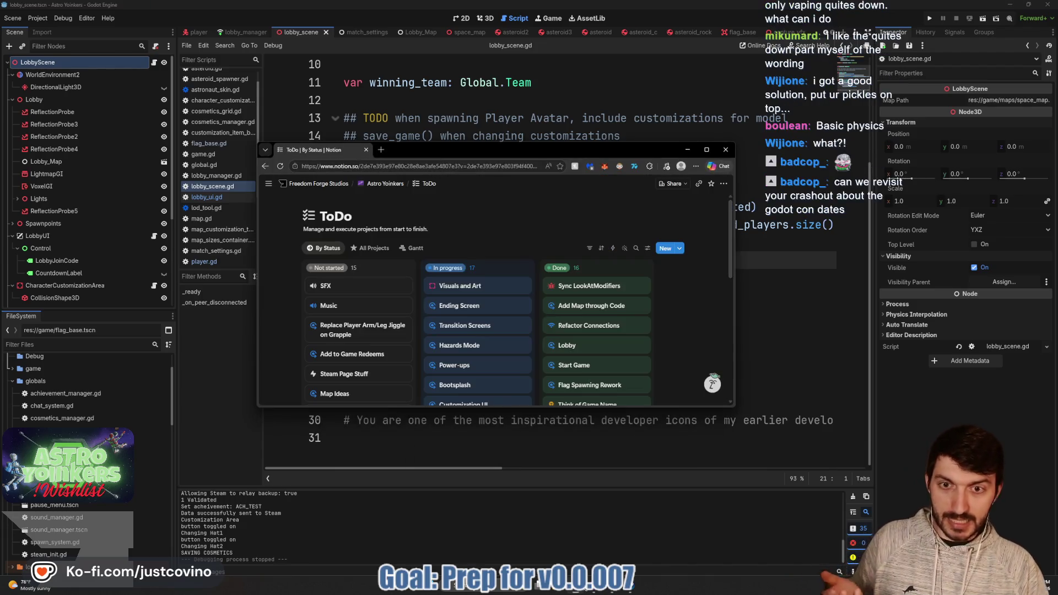
# - Move and enlarge the Notion window and switch to the Bug Tracker board page
pyautogui.moveTo(480, 151); pyautogui.dragTo(455, 26)
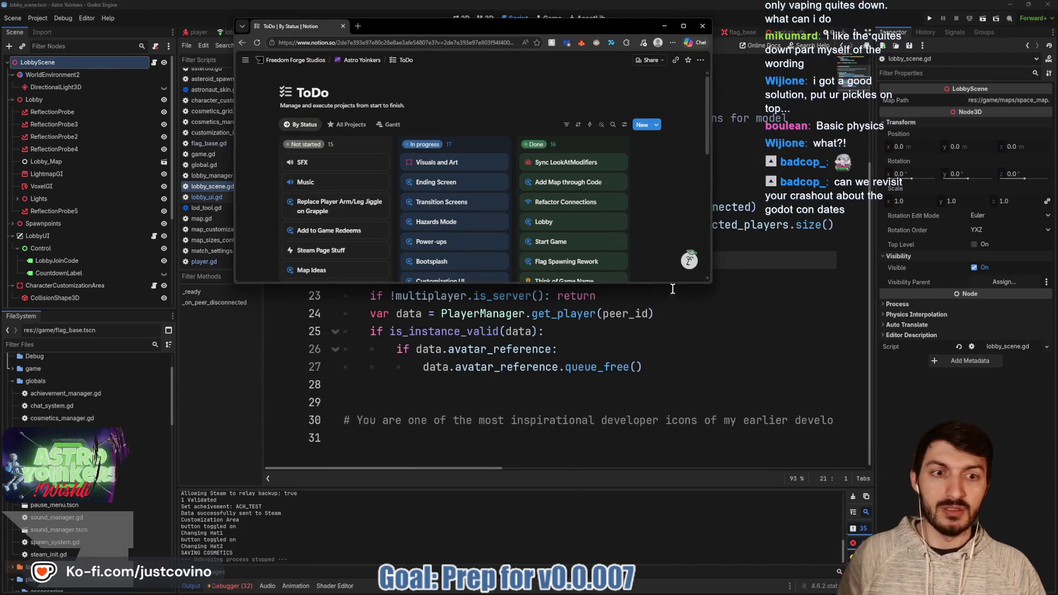
pyautogui.moveTo(711, 283)
pyautogui.mouseDown()
pyautogui.moveTo(805, 476)
pyautogui.moveTo(842, 510)
pyautogui.mouseUp()
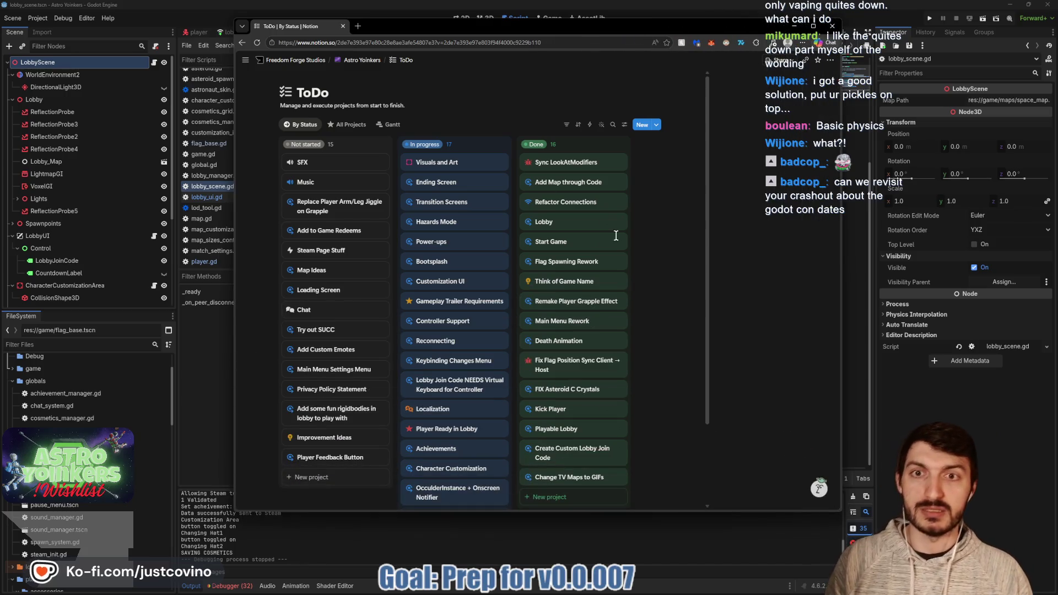
pyautogui.moveTo(364, 60)
pyautogui.click(409, 87)
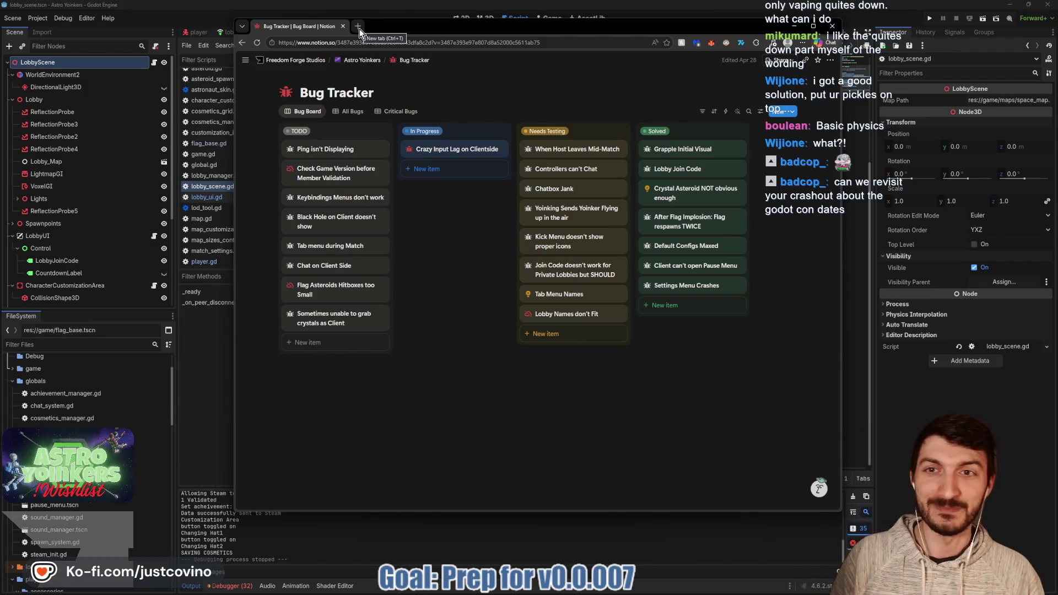
pyautogui.moveTo(413, 32); pyautogui.dragTo(362, 32)
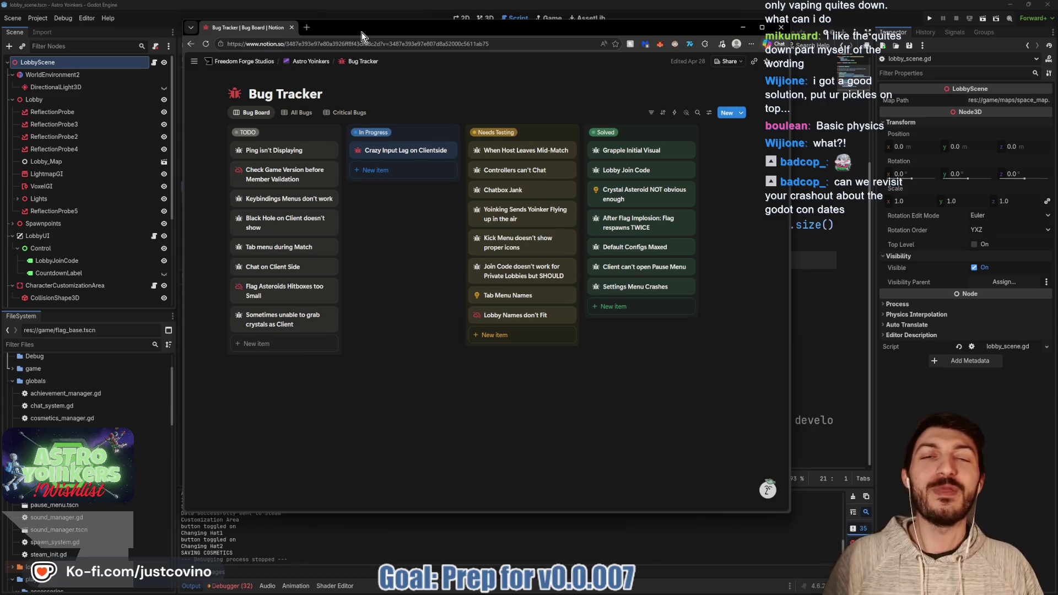
# - Search 'godotcon' in a new Chrome tab and open the GodotCon Boston 2026 site
pyautogui.click(303, 27)
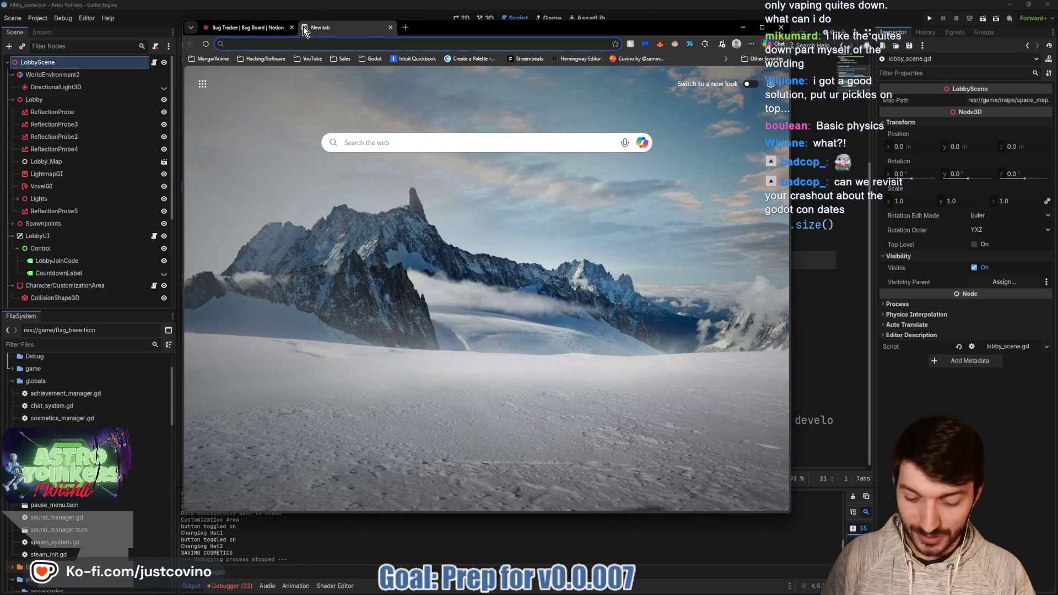
pyautogui.write('godotcon')
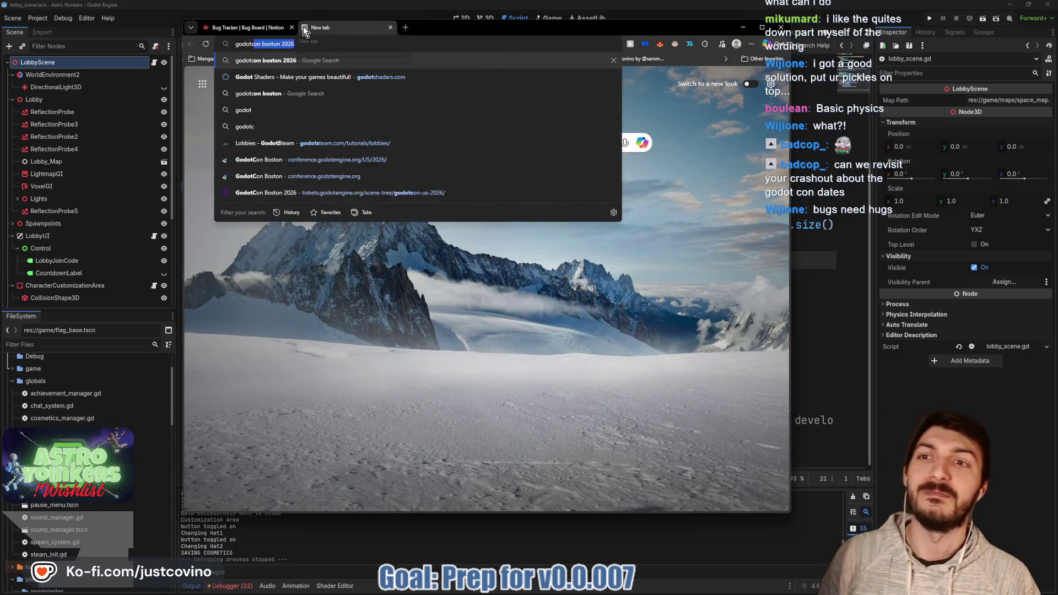
pyautogui.press('Return')
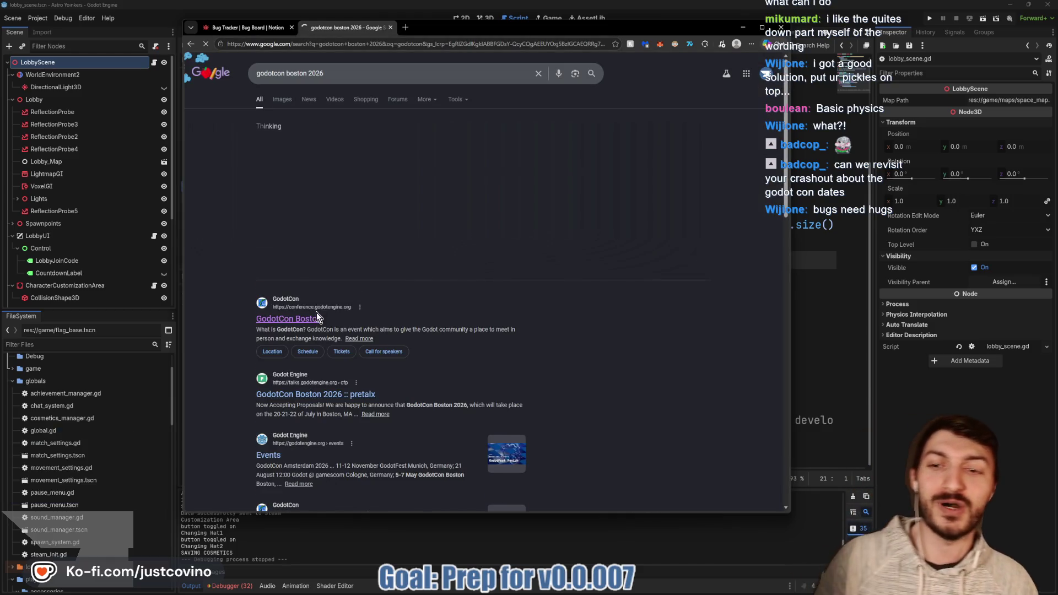
pyautogui.click(300, 446)
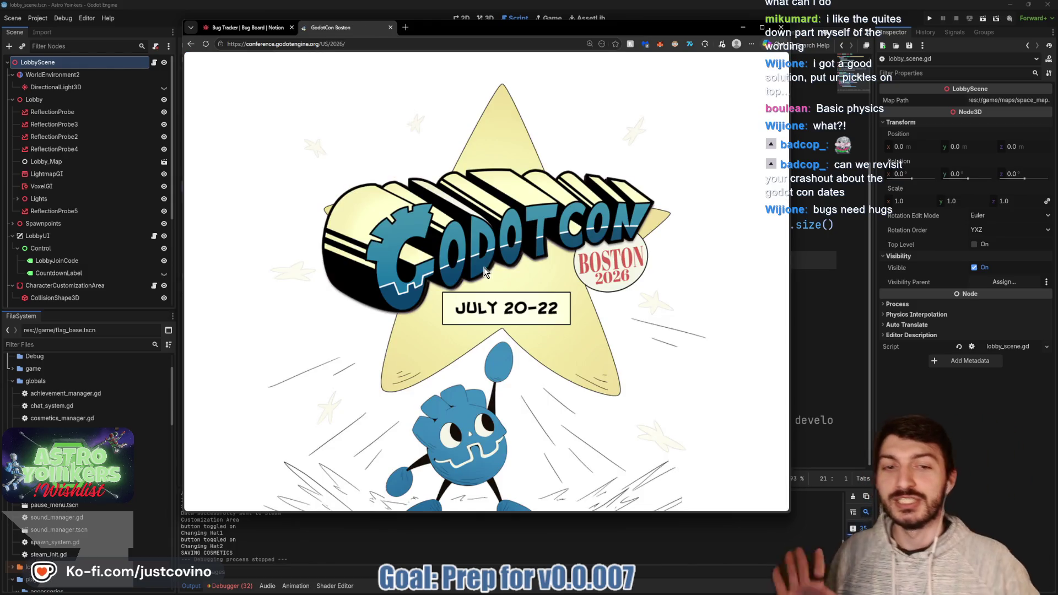
# - Enlarge and reposition the browser window, box the July 20–22 dates, and scroll the page
pyautogui.moveTo(789, 511); pyautogui.dragTo(969, 481)
pyautogui.moveTo(676, 31)
pyautogui.mouseDown()
pyautogui.moveTo(608, 23)
pyautogui.moveTo(606, 40)
pyautogui.mouseUp()
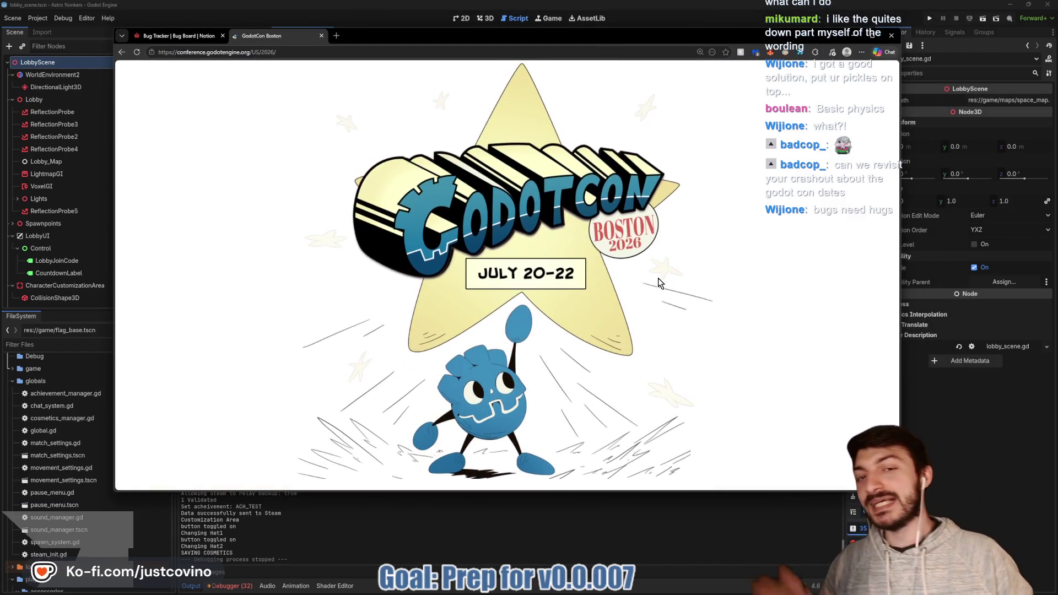
pyautogui.moveTo(443, 226); pyautogui.dragTo(719, 369)
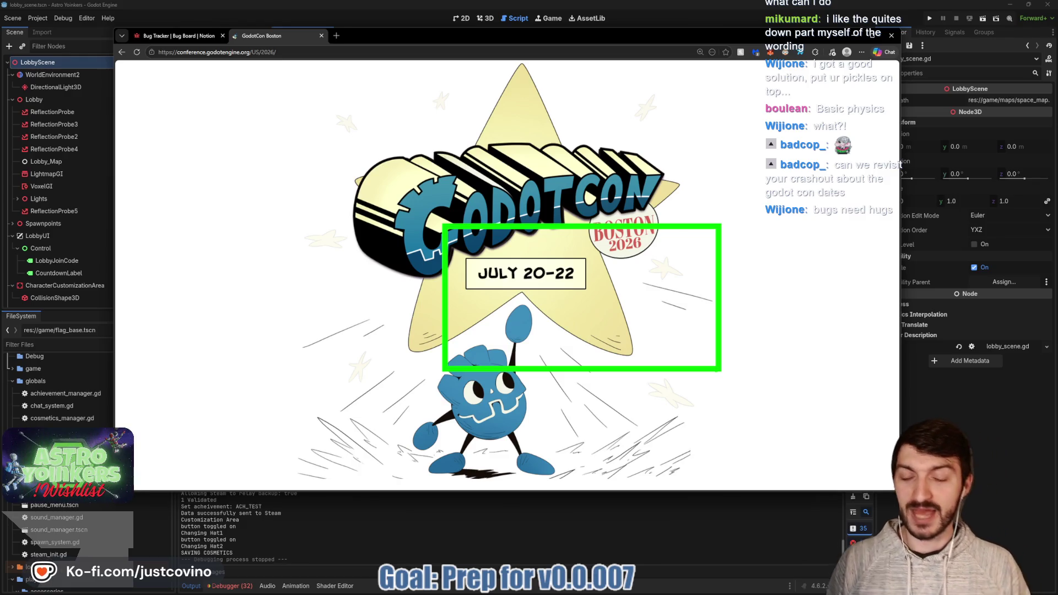
pyautogui.scroll(-10, 590, 333)
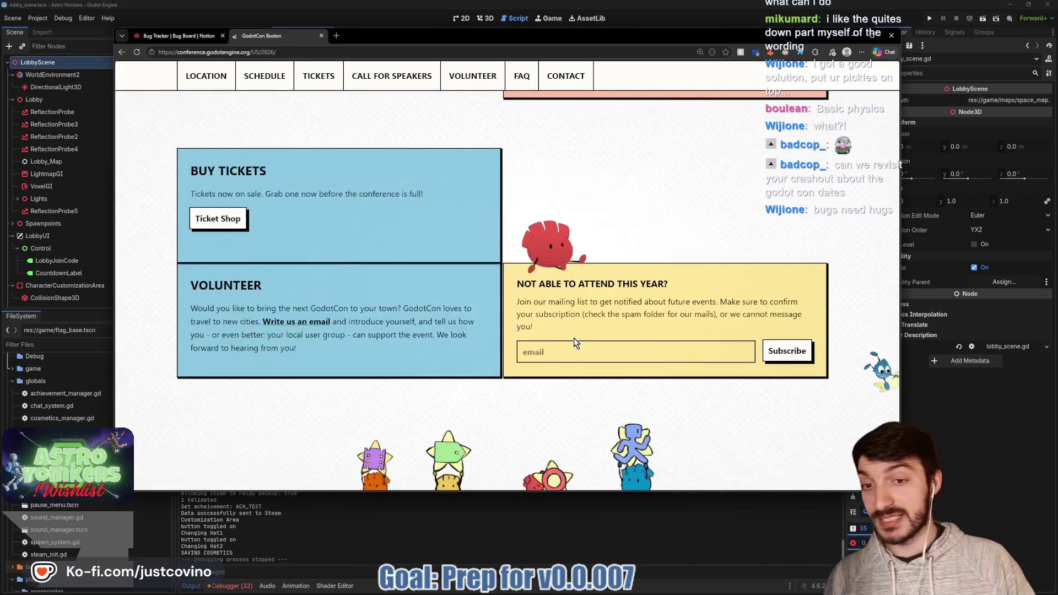
pyautogui.scroll(2, 573, 344)
pyautogui.scroll(10, 477, 325)
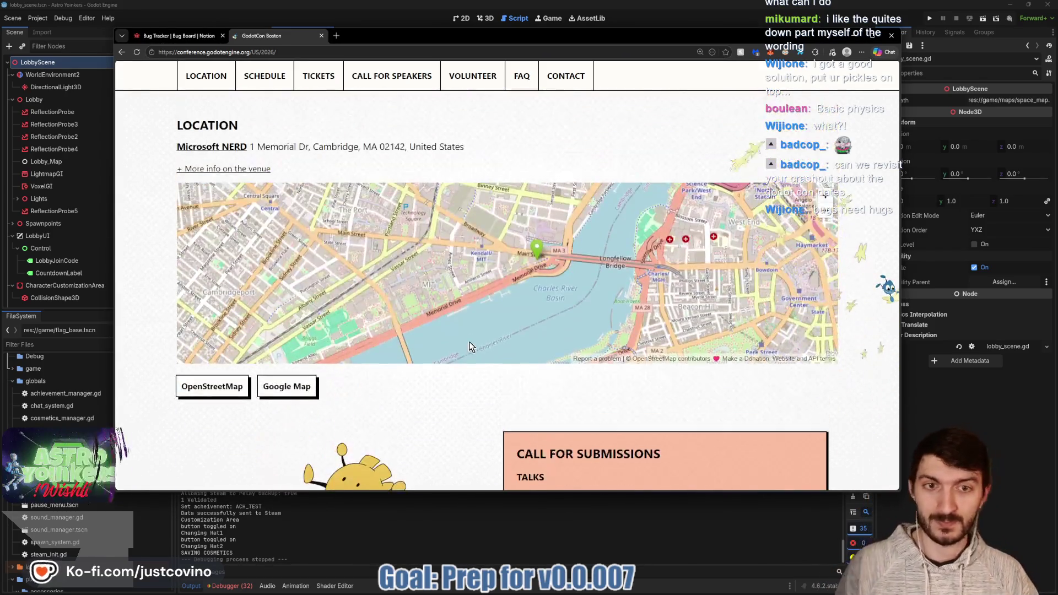
pyautogui.scroll(10, 580, 249)
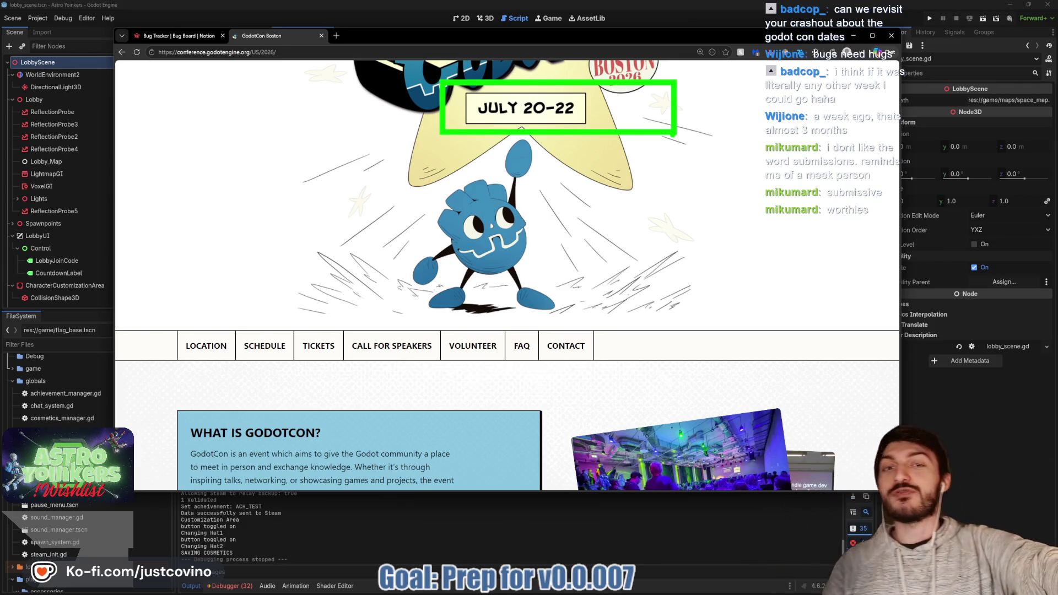
pyautogui.scroll(3, 570, 178)
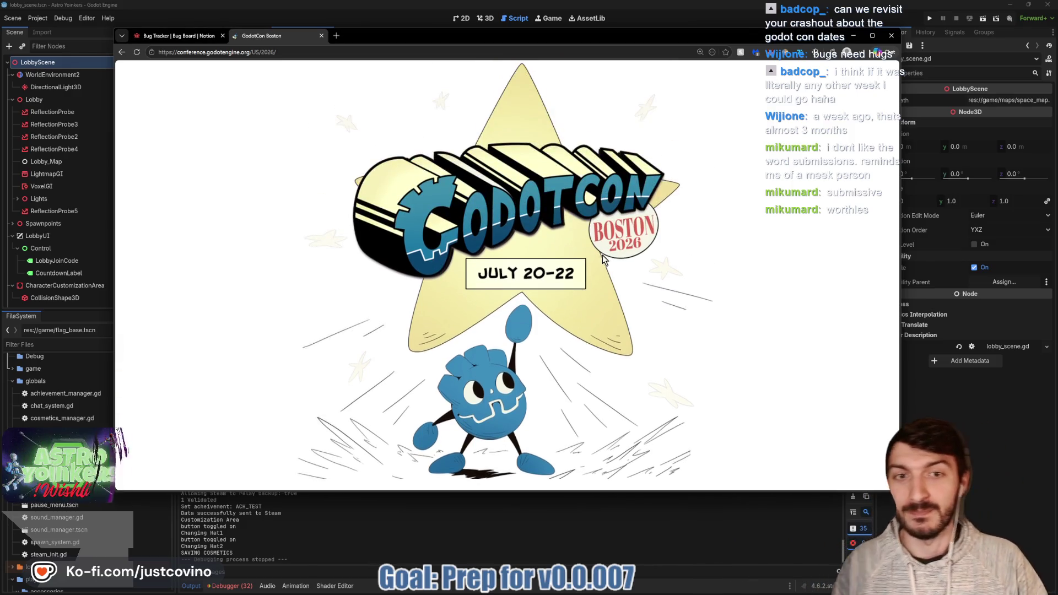
# - Box the GodotCon Boston logo and underline the July 20–22 dates
pyautogui.moveTo(296, 122)
pyautogui.mouseDown()
pyautogui.moveTo(793, 306)
pyautogui.moveTo(786, 331)
pyautogui.mouseUp()
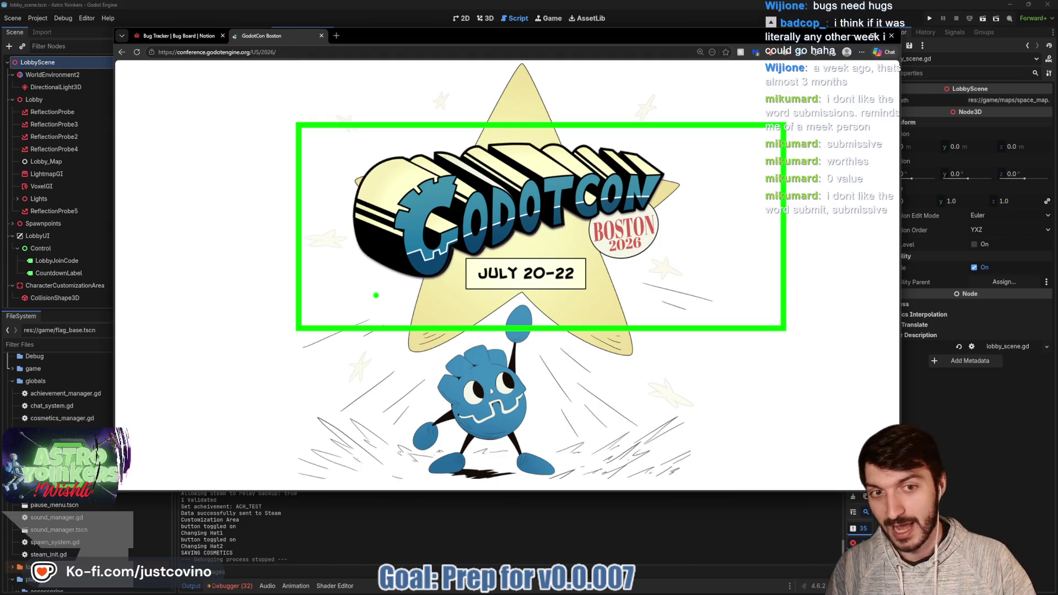
pyautogui.moveTo(366, 293); pyautogui.dragTo(882, 193)
pyautogui.hotkey('ctrl', 'z')
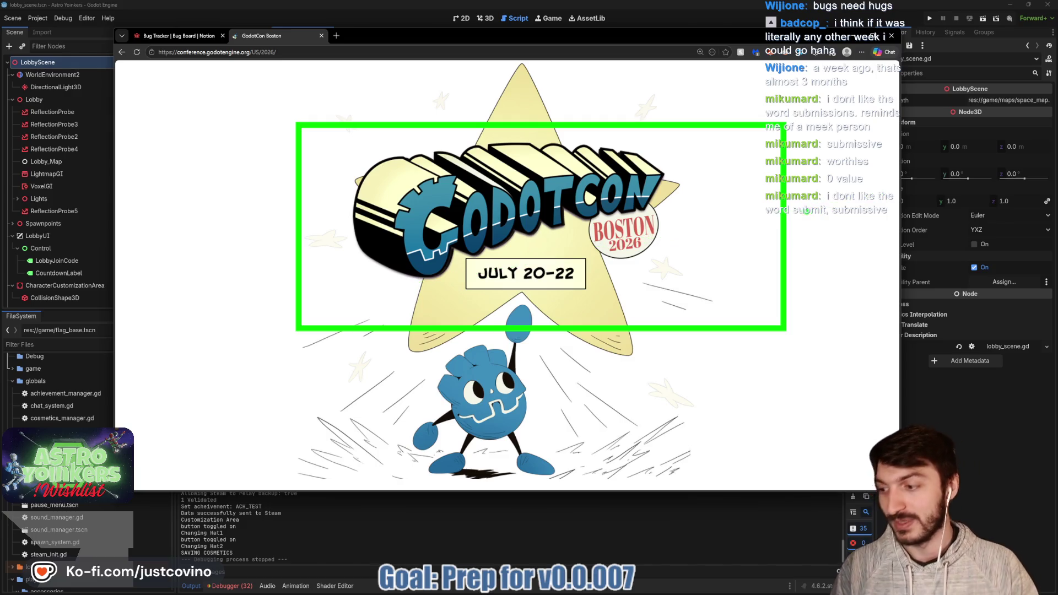
pyautogui.moveTo(470, 293); pyautogui.dragTo(616, 293)
pyautogui.moveTo(473, 307); pyautogui.dragTo(645, 307)
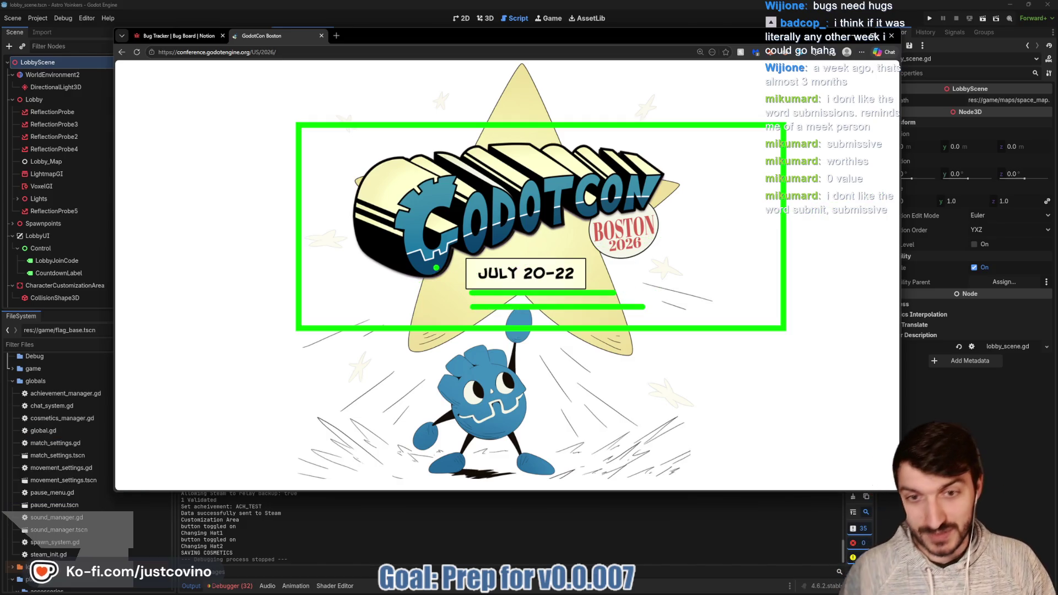
pyautogui.moveTo(452, 287); pyautogui.dragTo(649, 288)
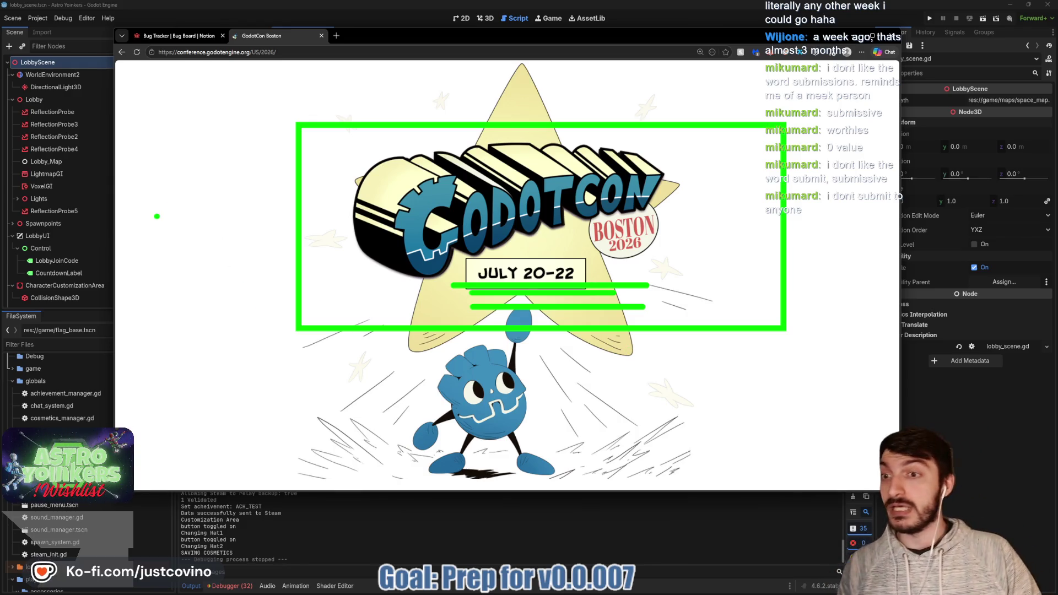
# - Add a boxed note reading 'July 20 2027' beside the logo, then clear all annotations
pyautogui.moveTo(131, 178); pyautogui.dragTo(232, 303)
pyautogui.moveTo(141, 272); pyautogui.dragTo(141, 201)
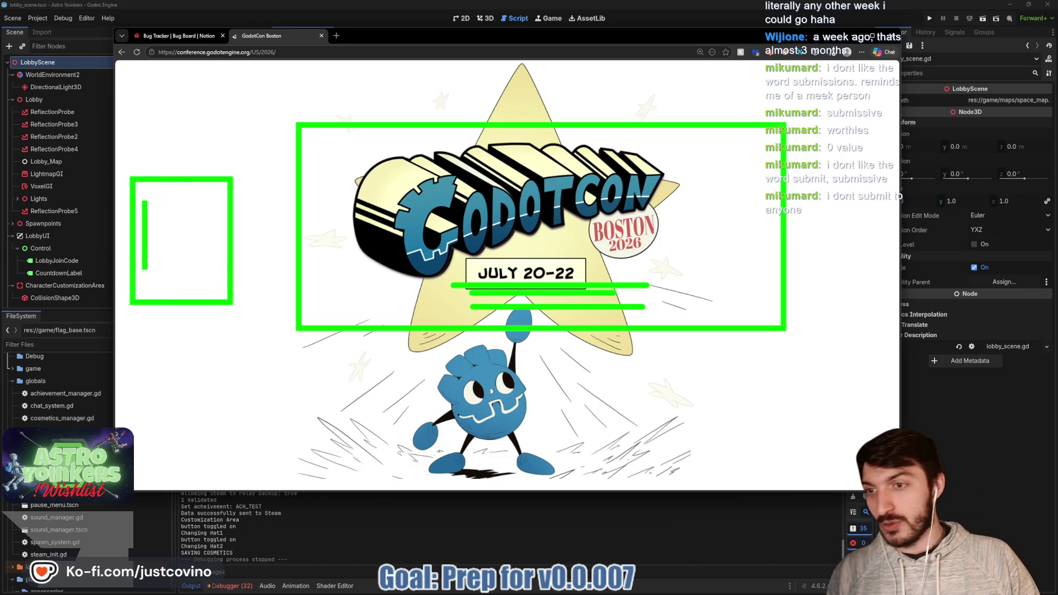
pyautogui.moveTo(147, 237); pyautogui.dragTo(146, 208)
pyautogui.write('J')
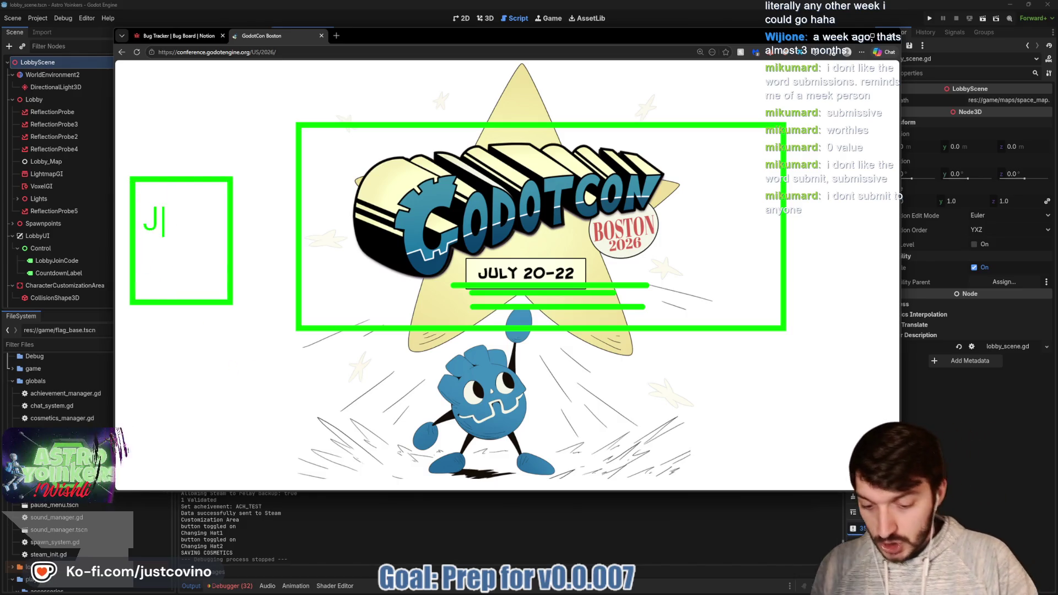
pyautogui.write('uly 20 ')
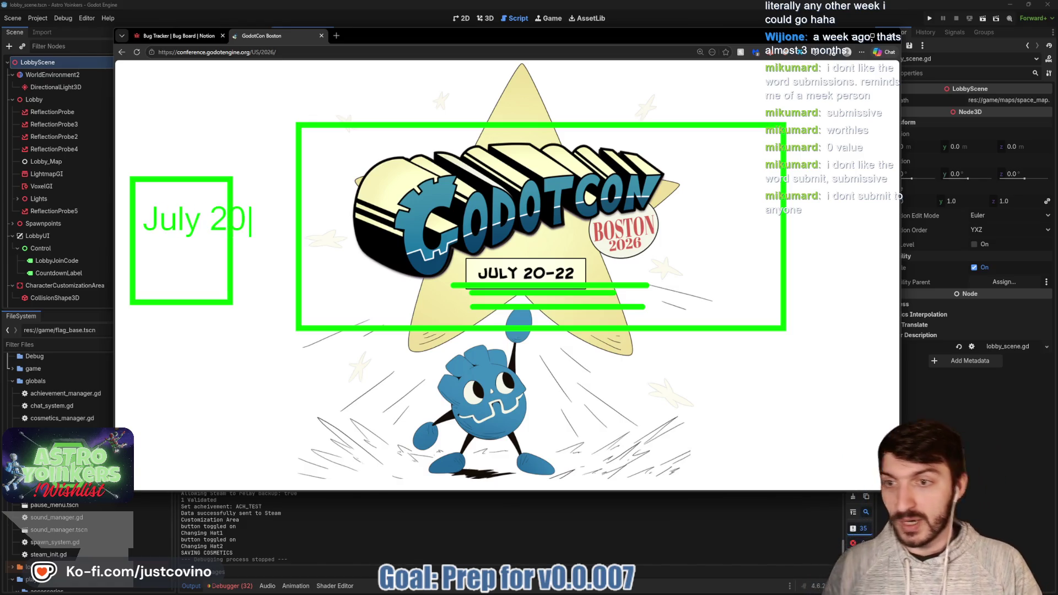
pyautogui.write('2027')
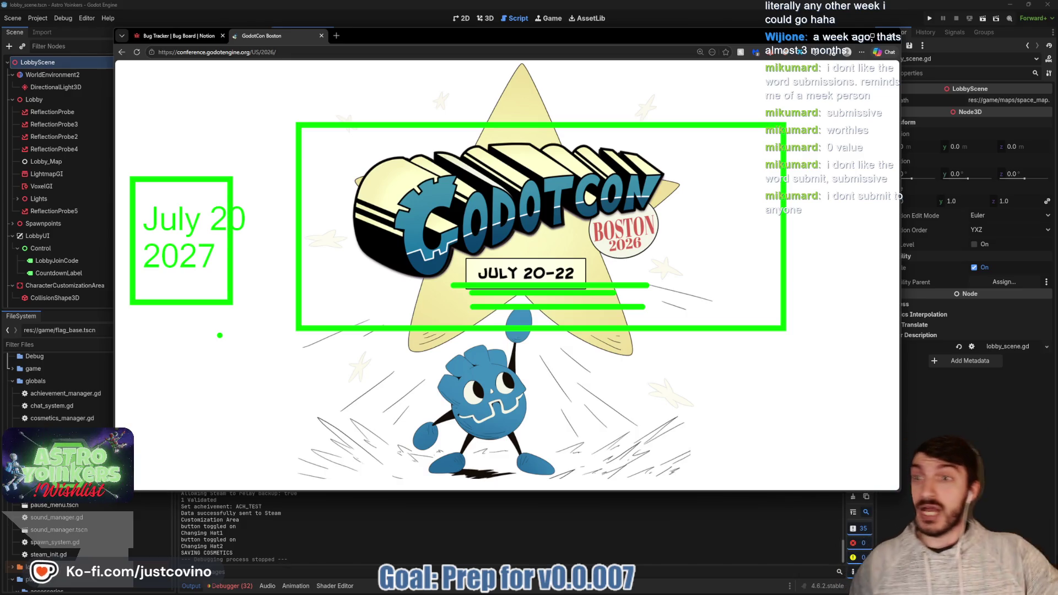
pyautogui.press('Escape')
pyautogui.scroll(-10, 360, 278)
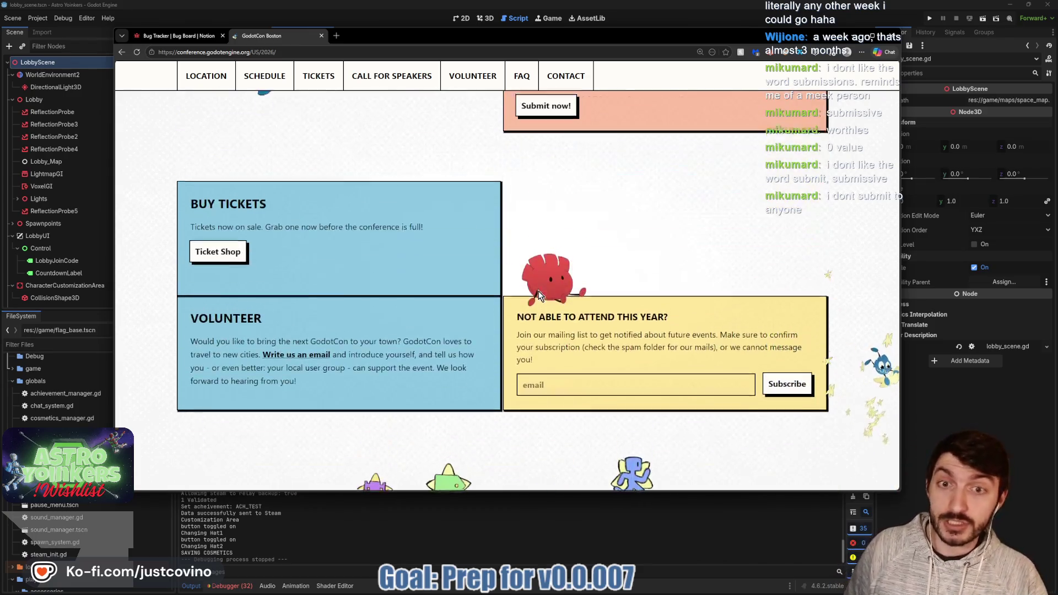
# - Scroll to the top and open the SCHEDULE page, which shows a loading error
pyautogui.scroll(10, 538, 291)
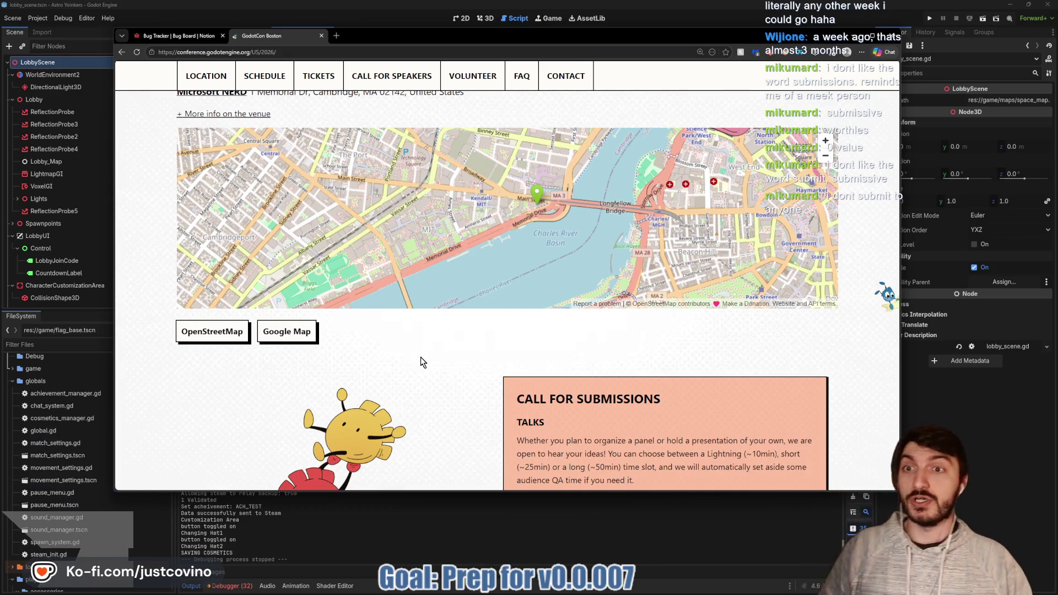
pyautogui.scroll(3, 422, 355)
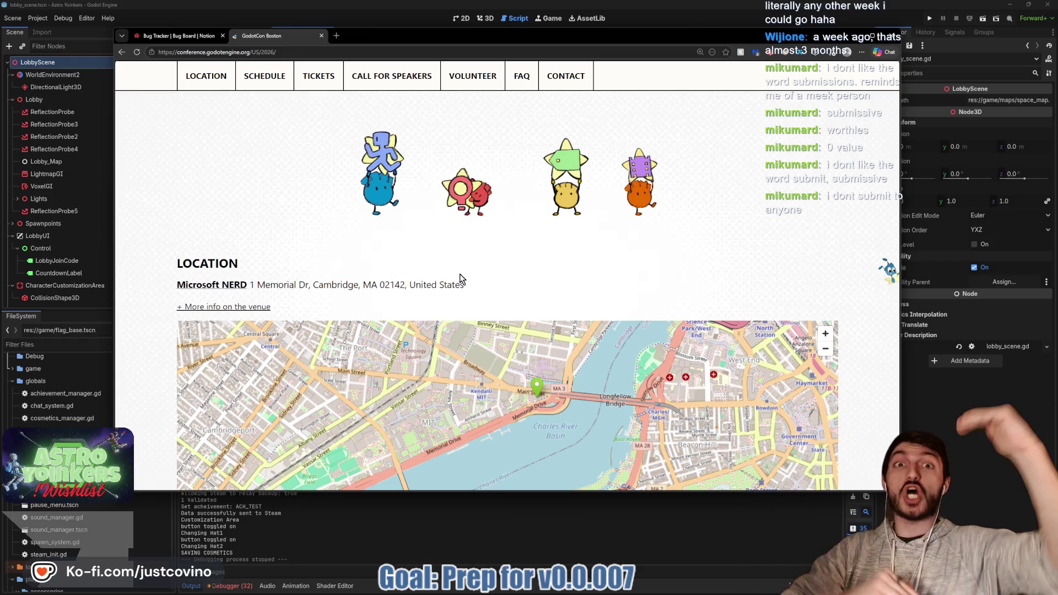
pyautogui.scroll(3, 457, 243)
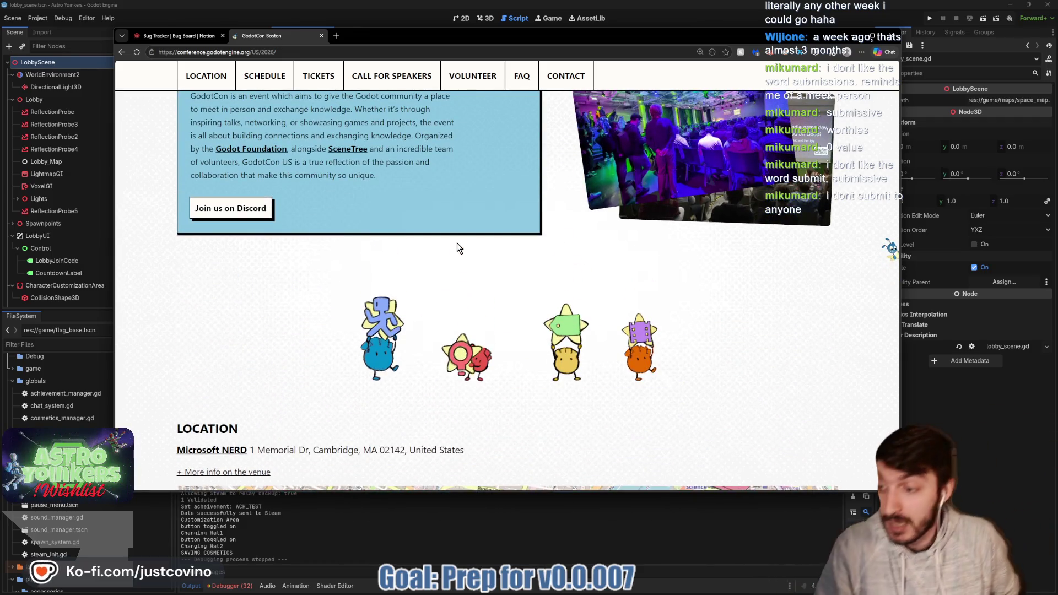
pyautogui.scroll(4, 458, 243)
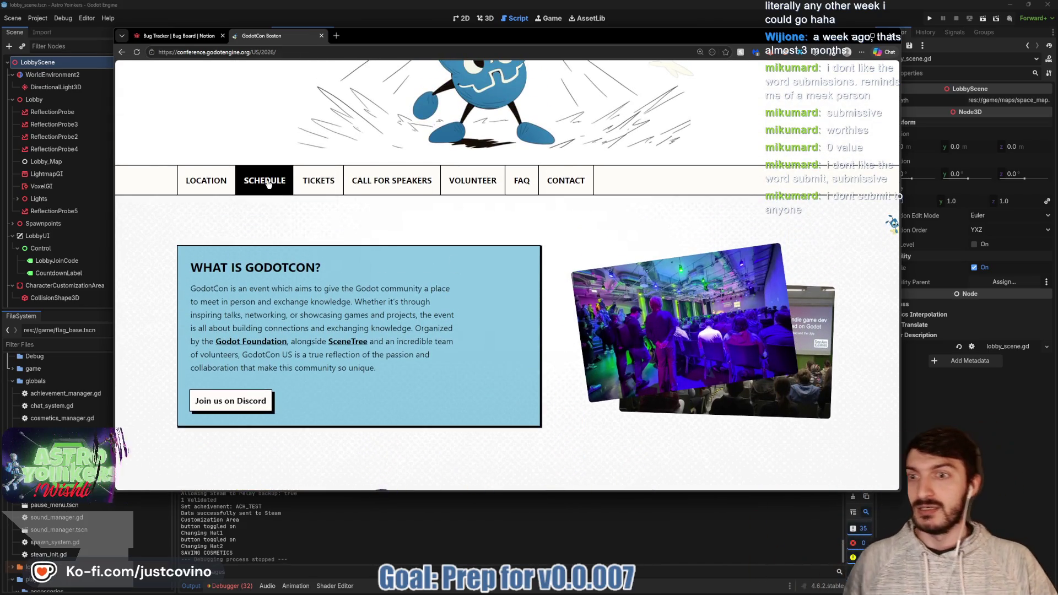
pyautogui.scroll(5, 347, 264)
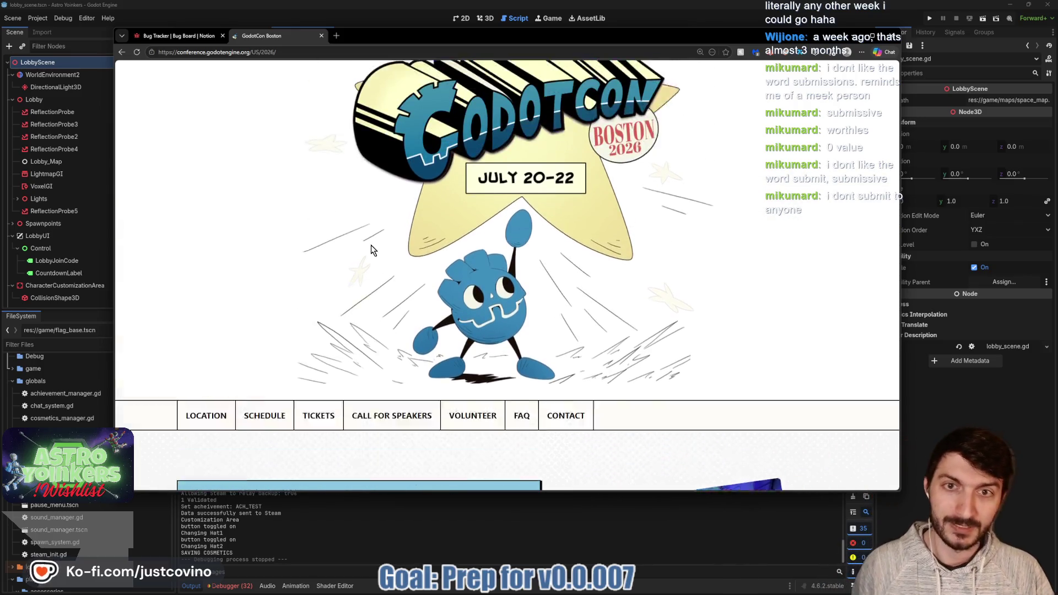
pyautogui.scroll(-1, 308, 331)
pyautogui.click(264, 373)
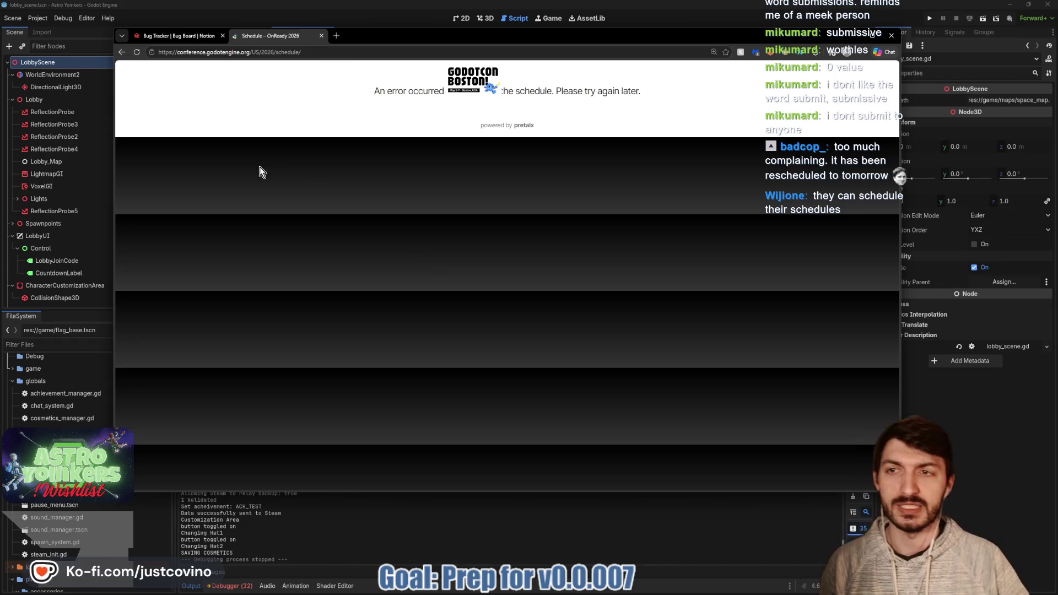
# - Browse the GodotCon Boston main page down to the tickets section and open the ticket shop
pyautogui.click(122, 52)
pyautogui.scroll(-3, 388, 248)
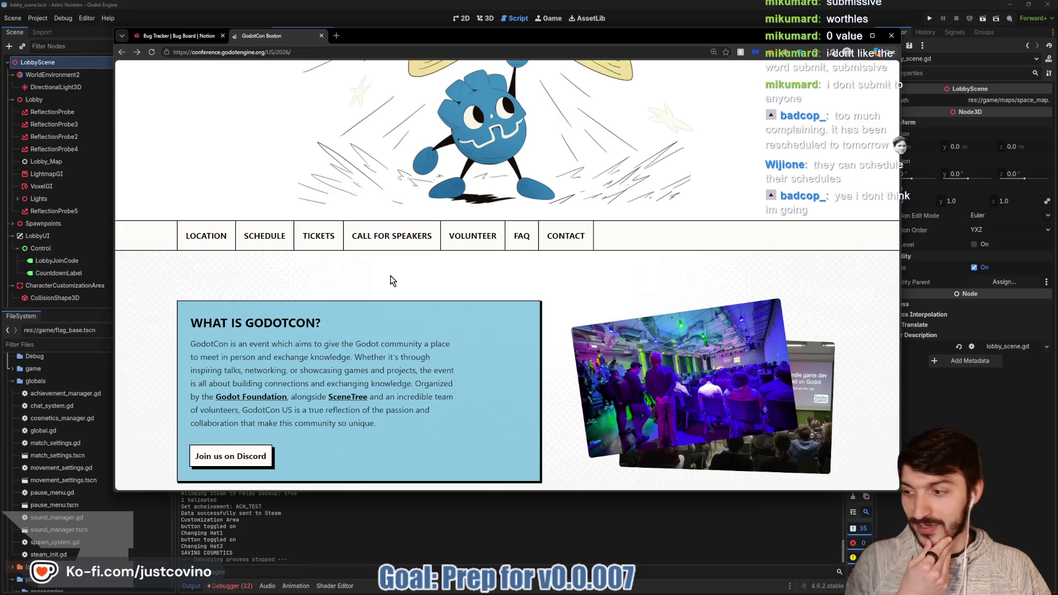
pyautogui.scroll(-2, 391, 276)
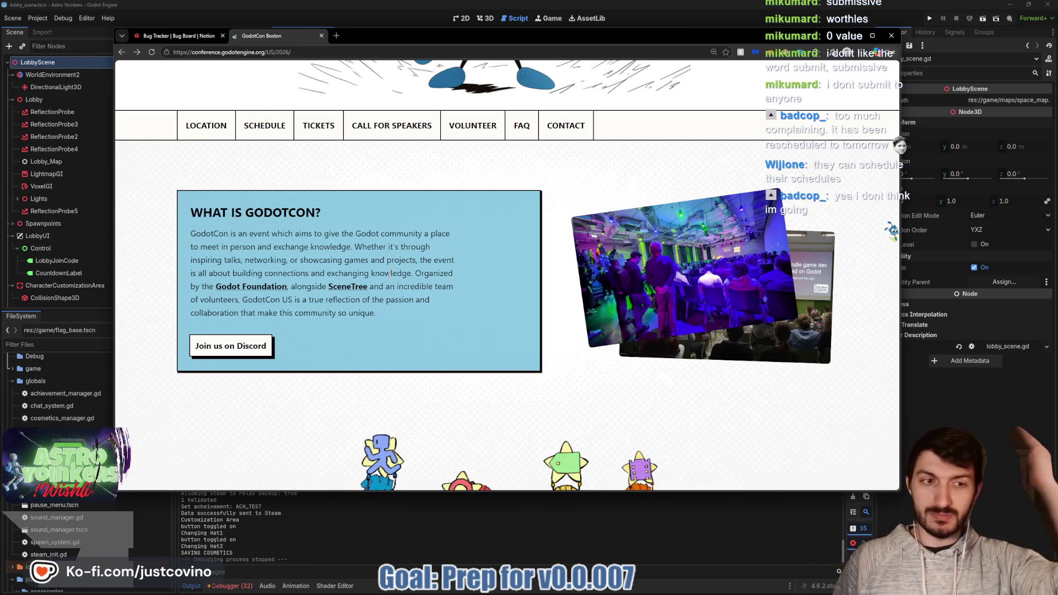
pyautogui.scroll(2, 390, 273)
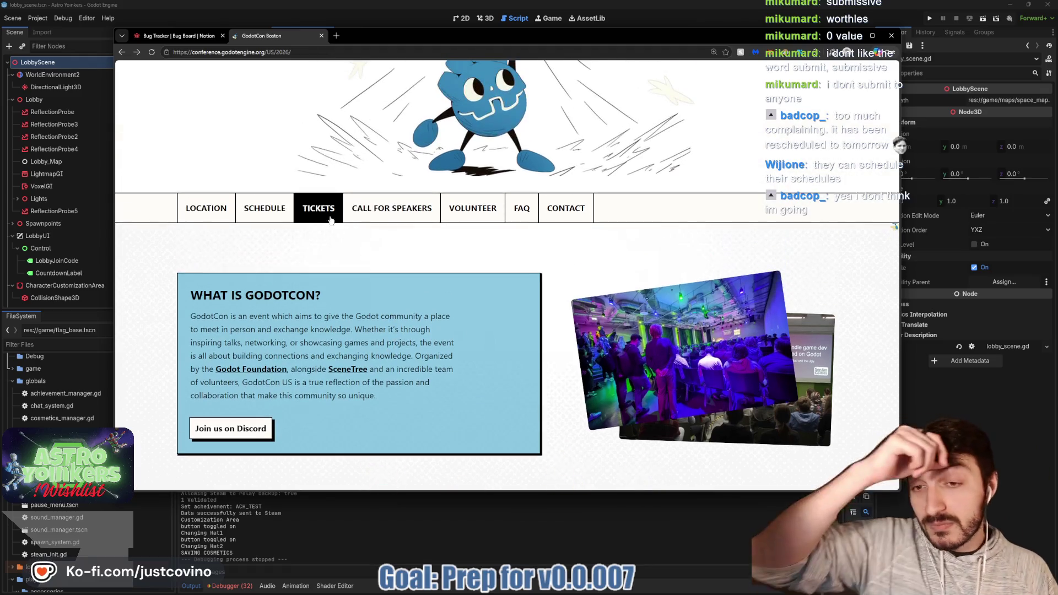
pyautogui.click(318, 205)
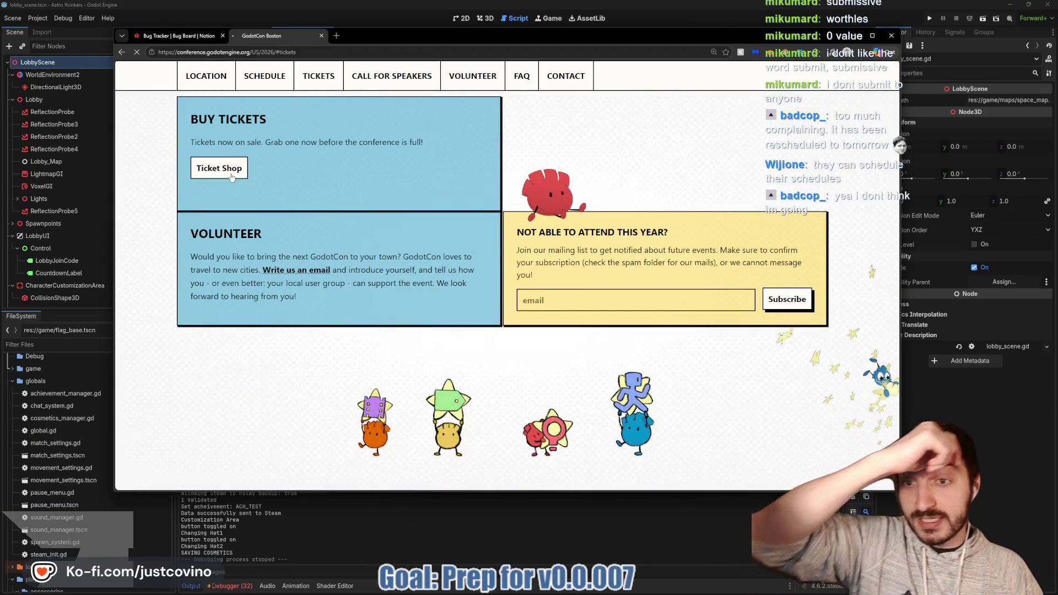
pyautogui.click(243, 181)
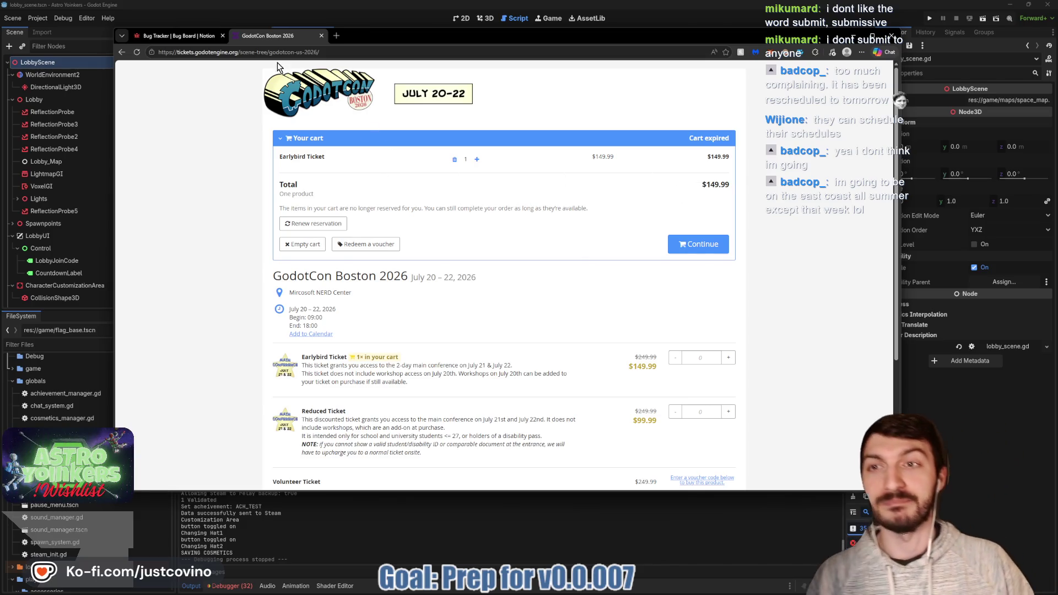
# - Close the ticket page and Chrome, back in lobby_scene.gd with the caret on line 20
pyautogui.click(321, 36)
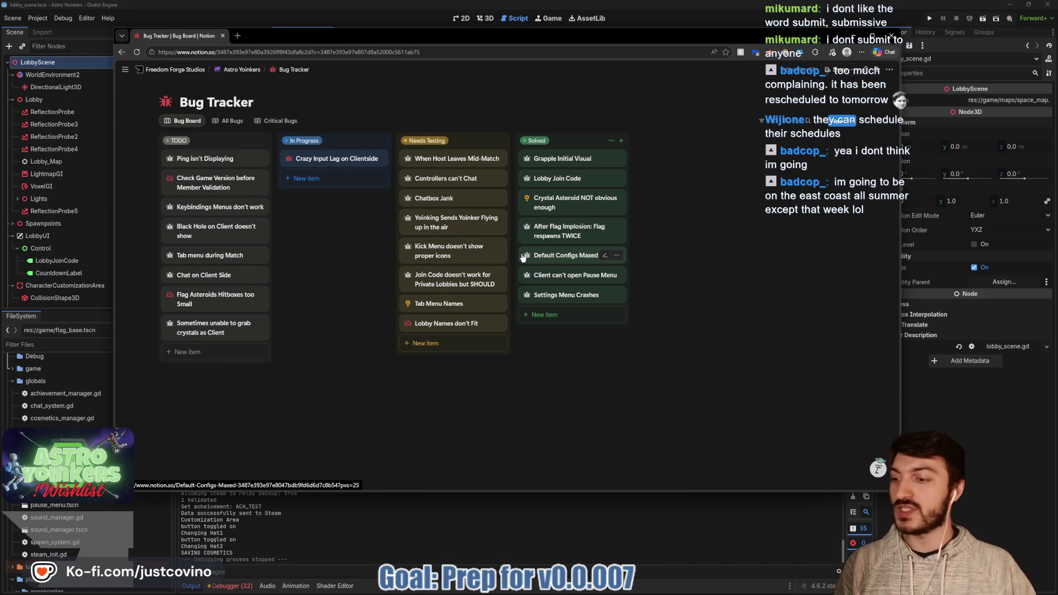
pyautogui.click(854, 36)
pyautogui.press('Up')
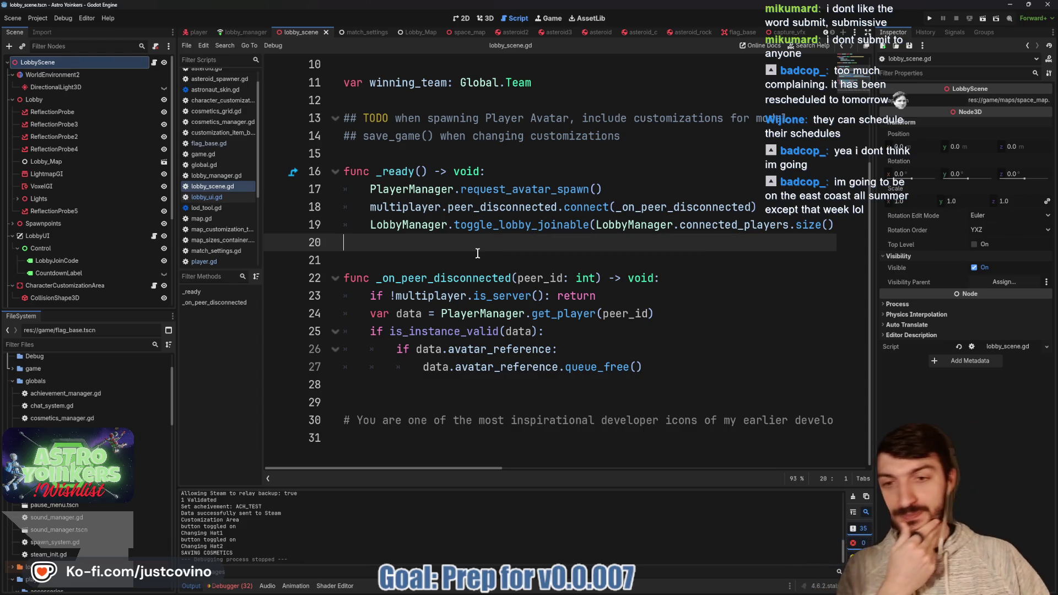
# - Clear the old debugger errors and check Session 2's error list
pyautogui.click(231, 586)
pyautogui.click(247, 428)
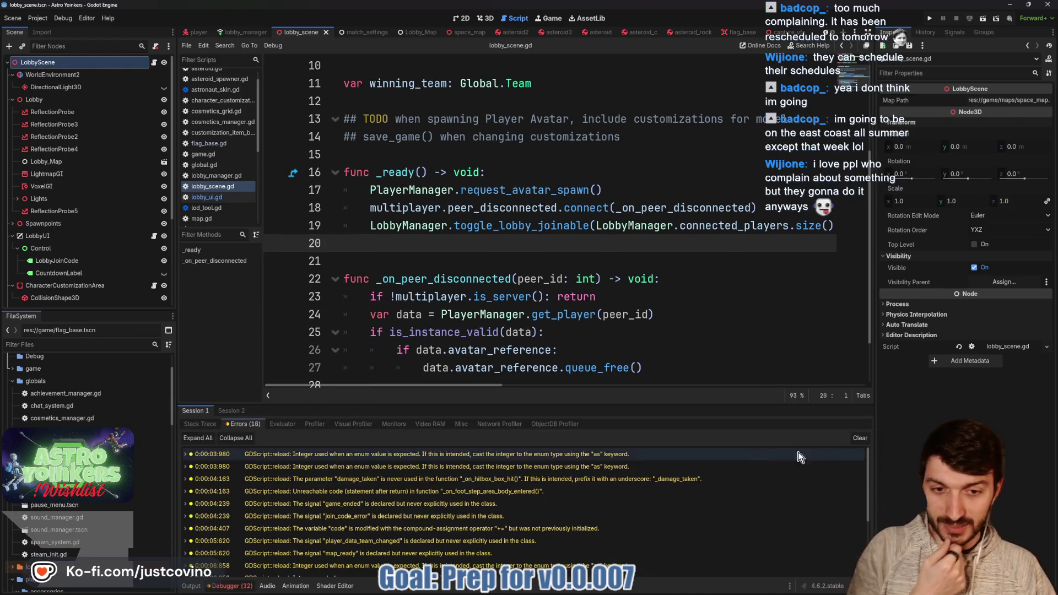
pyautogui.click(860, 437)
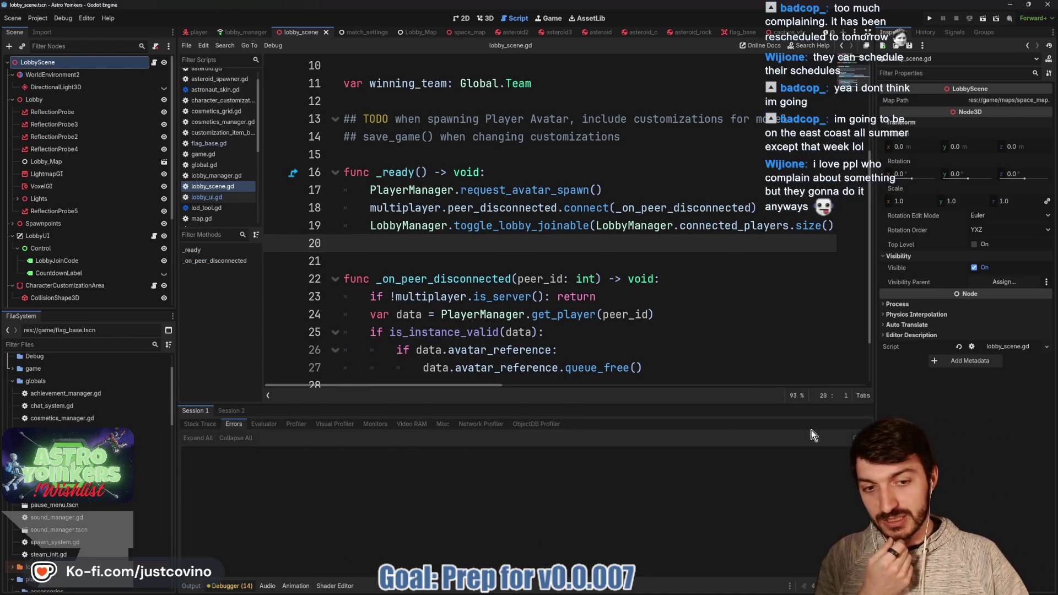
pyautogui.click(229, 410)
# - Collapse the bottom panel, save the lobby scene, and place the caret on lines 15 and 20
pyautogui.click(214, 580)
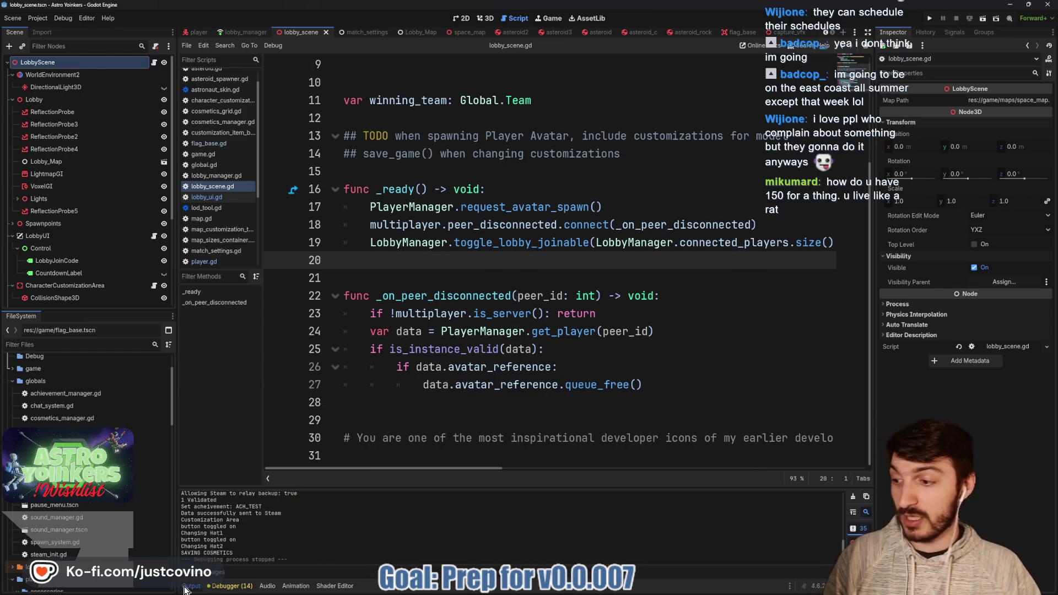
pyautogui.hotkey('ctrl', 's')
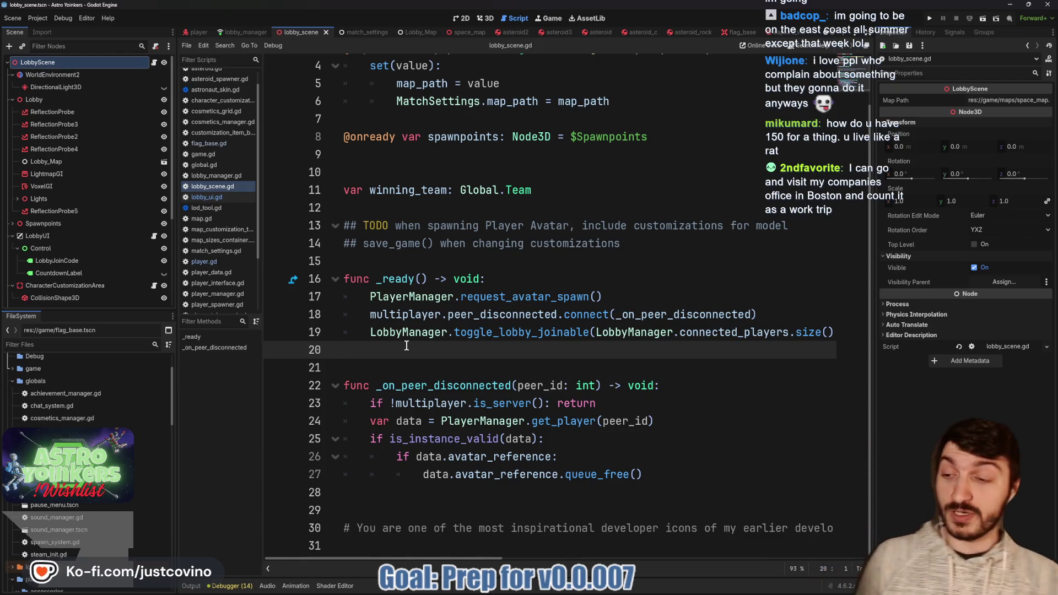
pyautogui.click(484, 255)
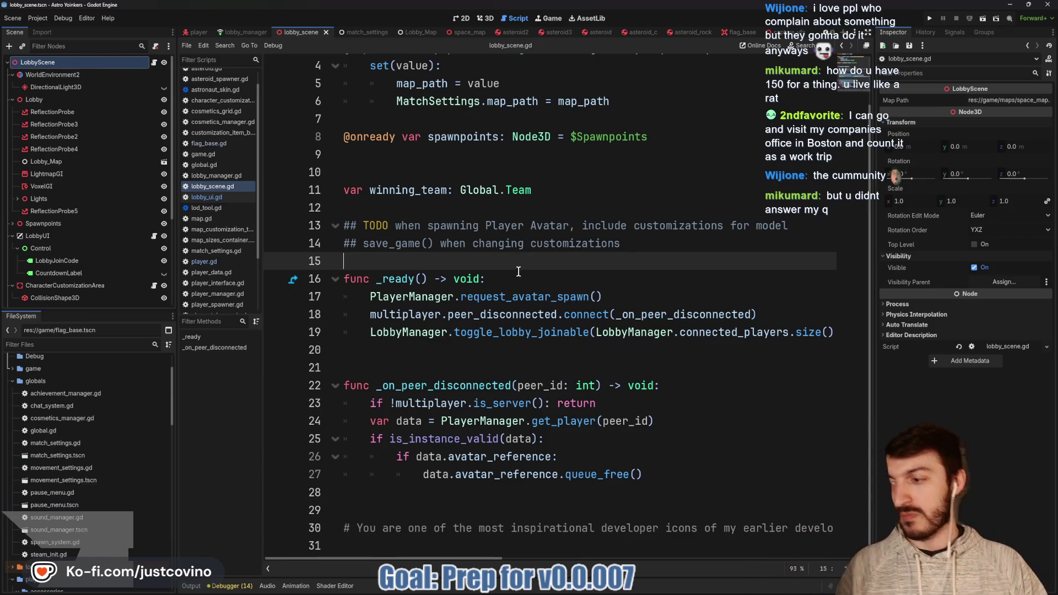
pyautogui.click(462, 351)
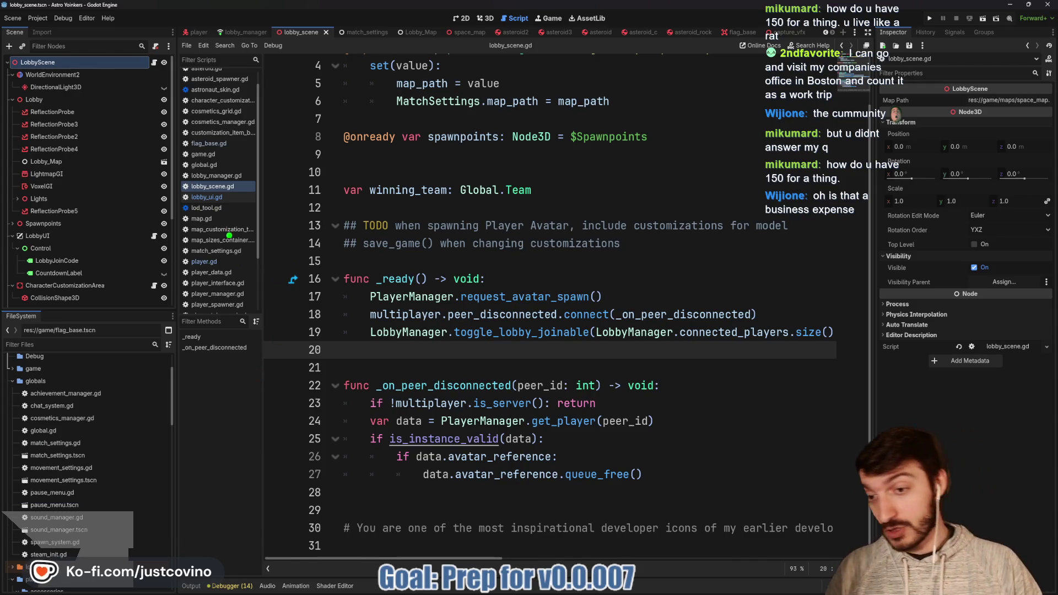
pyautogui.moveTo(247, 201); pyautogui.dragTo(348, 347)
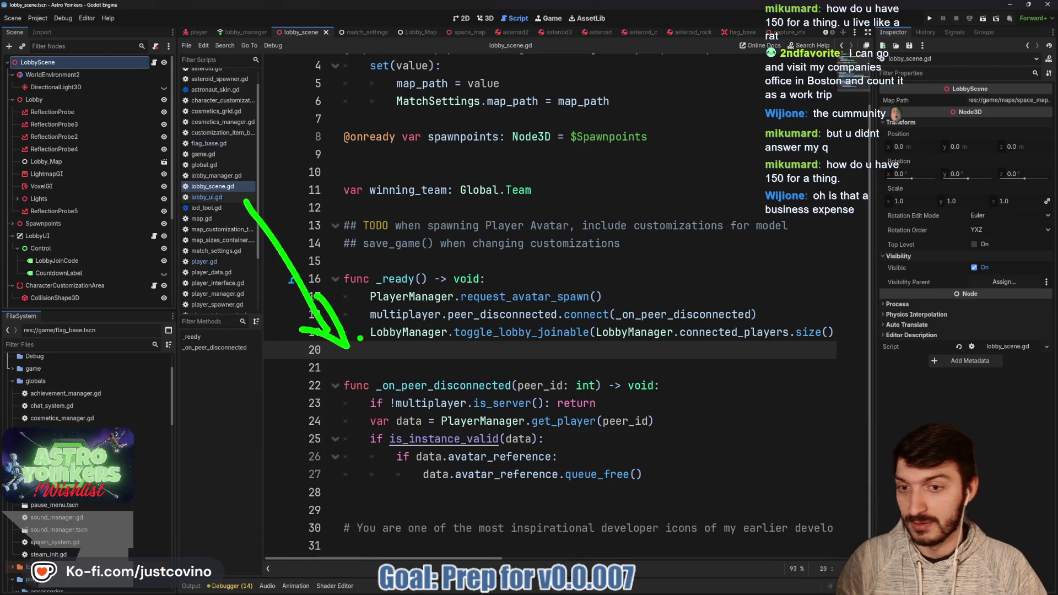
pyautogui.moveTo(453, 186); pyautogui.dragTo(435, 348)
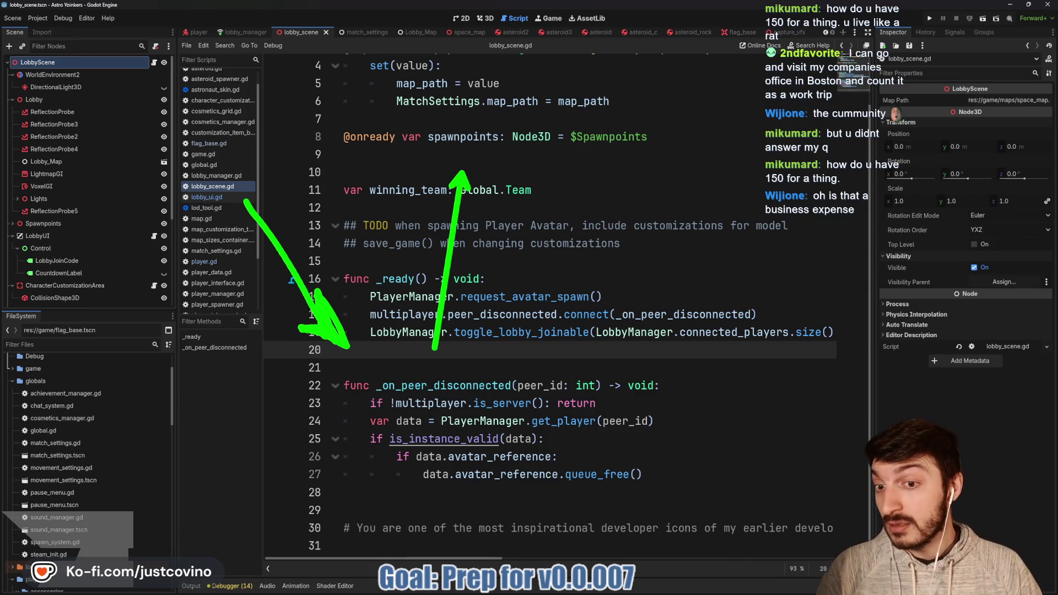
pyautogui.moveTo(259, 160)
pyautogui.mouseDown()
pyautogui.moveTo(425, 124)
pyautogui.moveTo(451, 155)
pyautogui.mouseUp()
pyautogui.moveTo(441, 114); pyautogui.dragTo(450, 154)
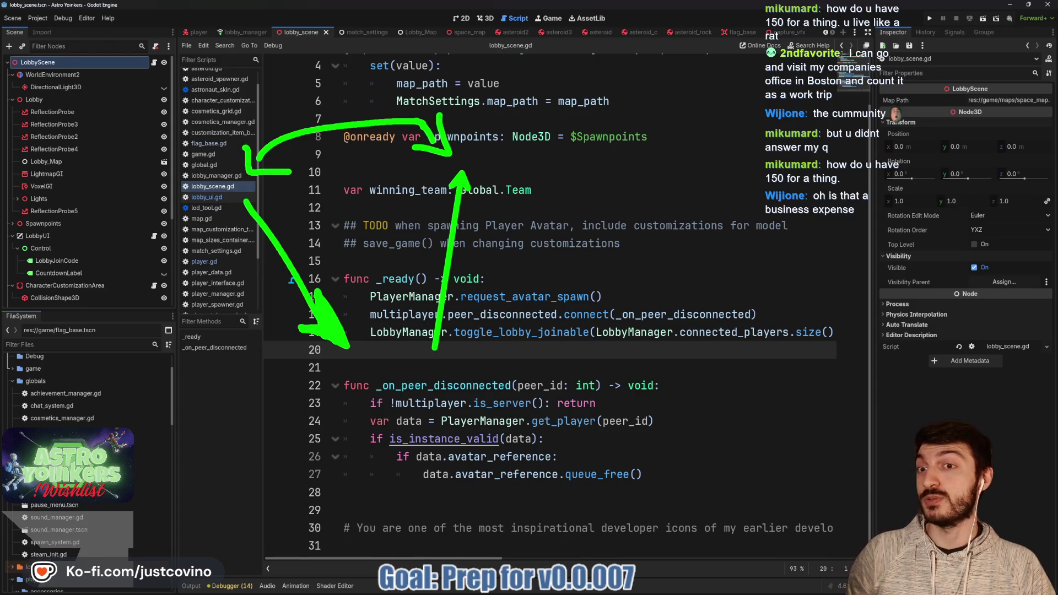
pyautogui.click(331, 346)
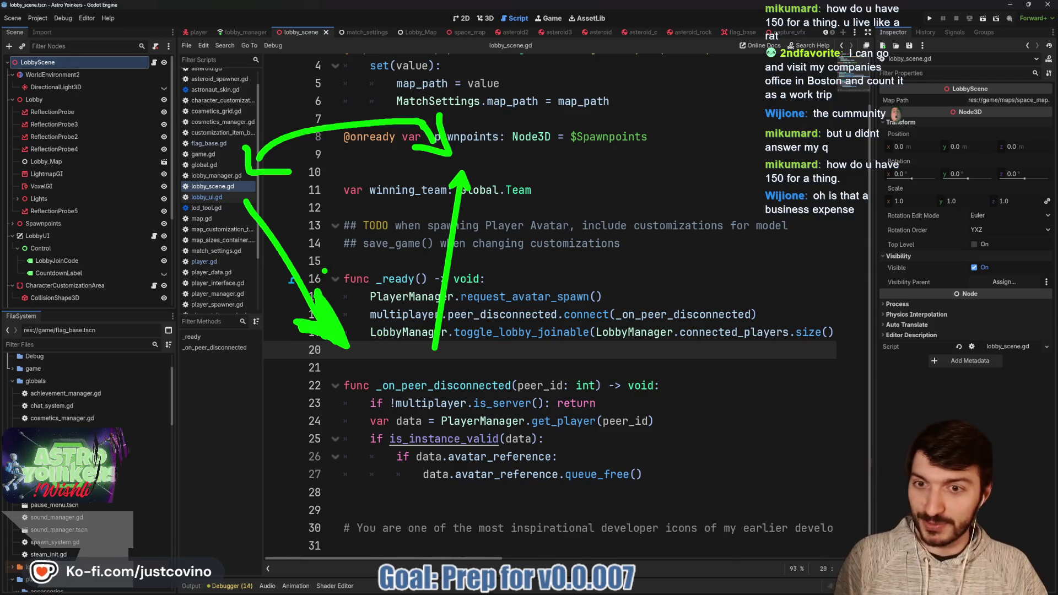
pyautogui.press('Escape')
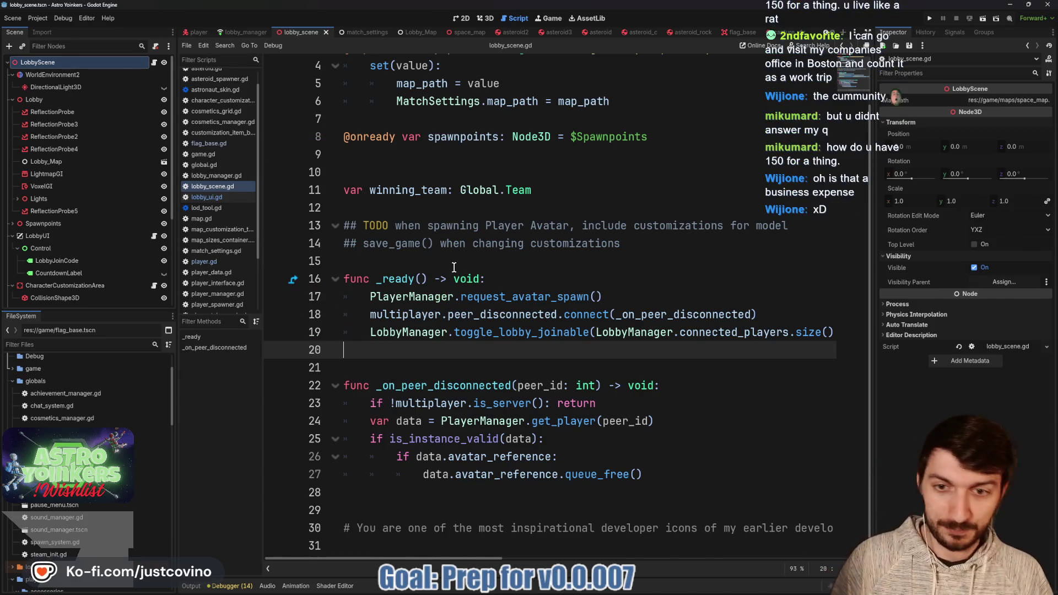
# - With the caret on line 15, annotate the script with a large box labelled Twitch and Kofi,Itch
pyautogui.click(454, 267)
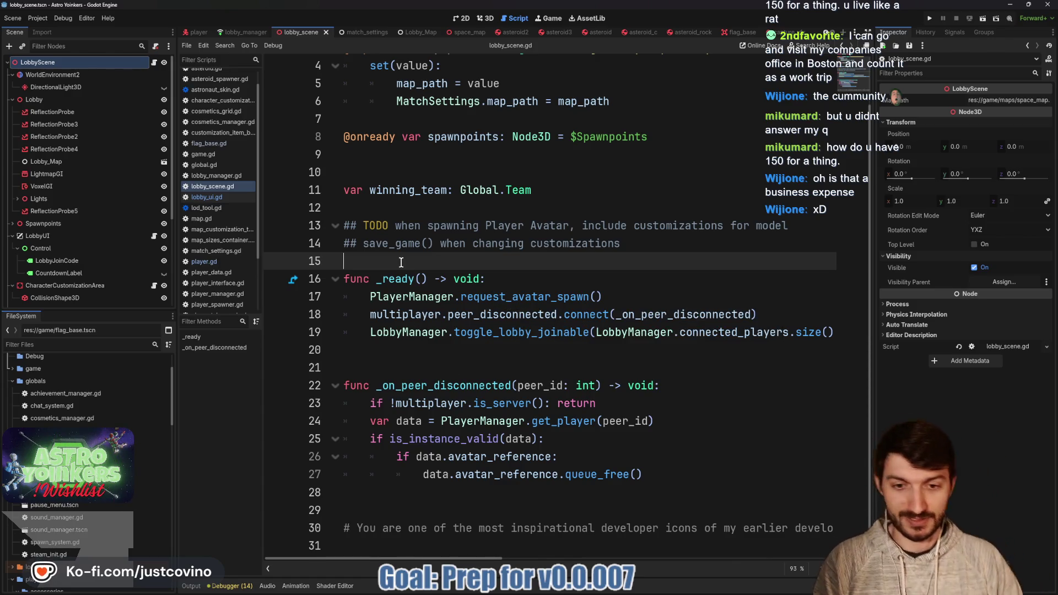
pyautogui.scroll(1, 488, 270)
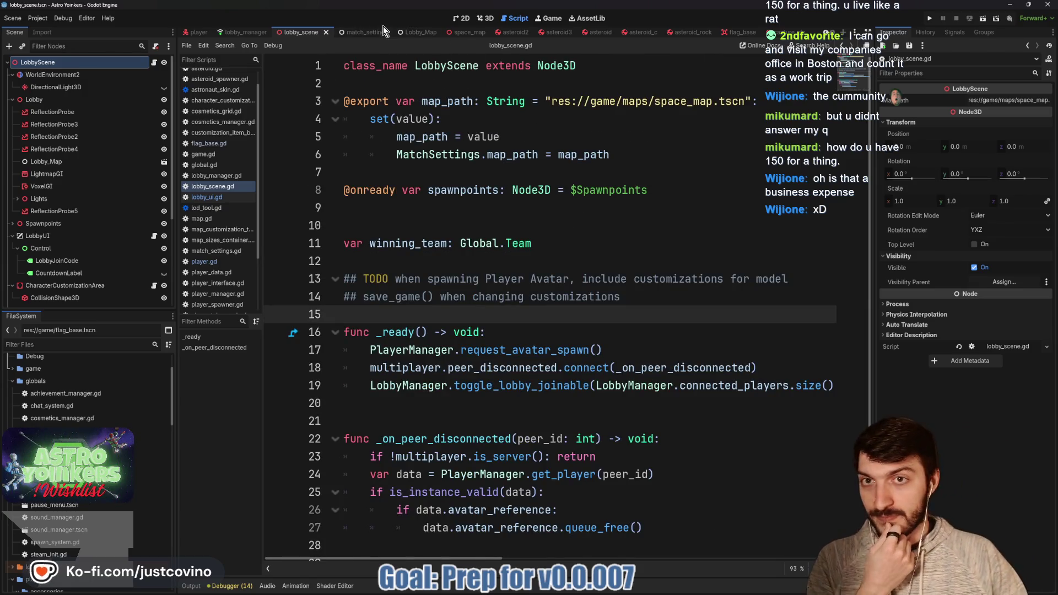
pyautogui.scroll(-1, 472, 228)
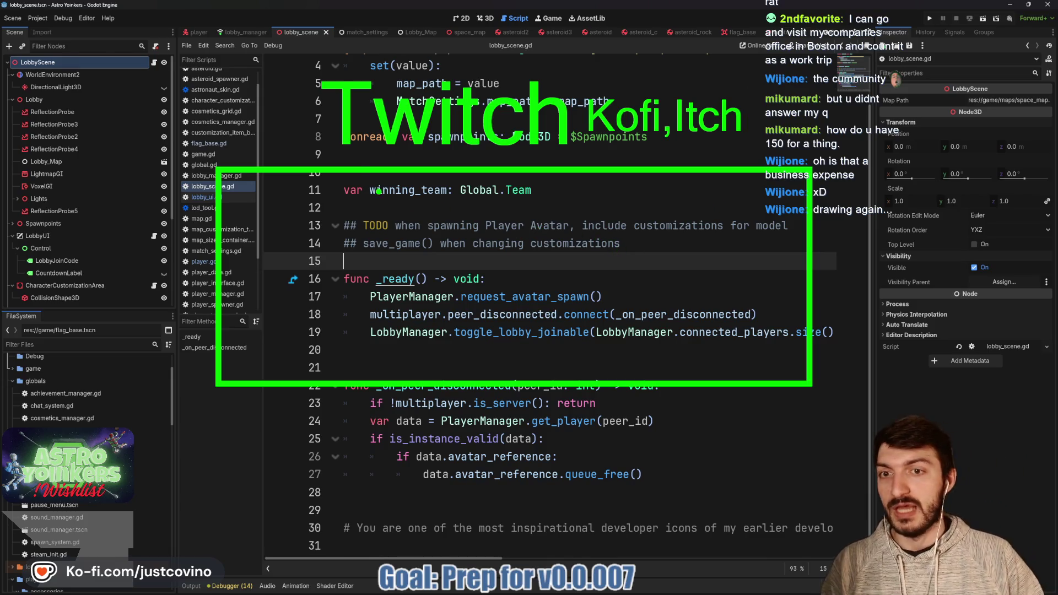
# - Split the box with one vertical divider, write Events/Saving Equipment, draw a line off right, underline Equipment
pyautogui.moveTo(380, 171); pyautogui.dragTo(380, 380)
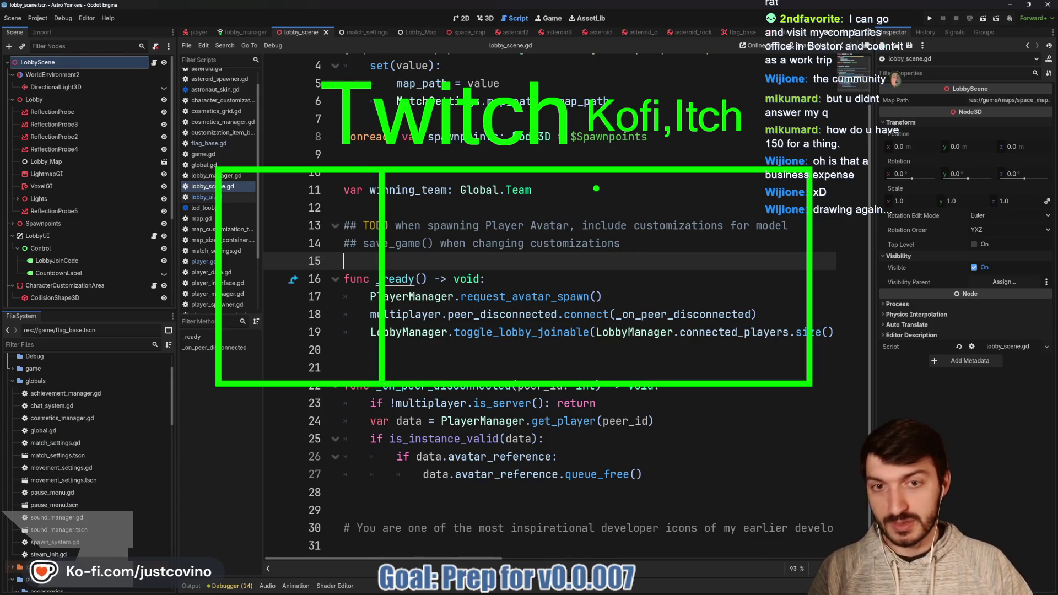
pyautogui.moveTo(593, 170); pyautogui.dragTo(592, 380)
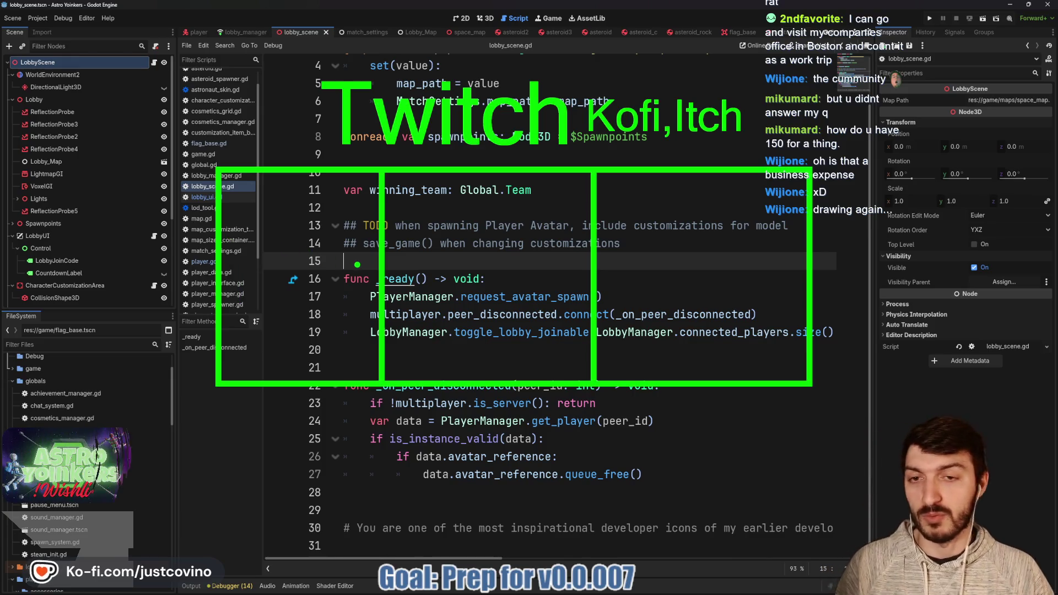
pyautogui.hotkey('ctrl', 'z')
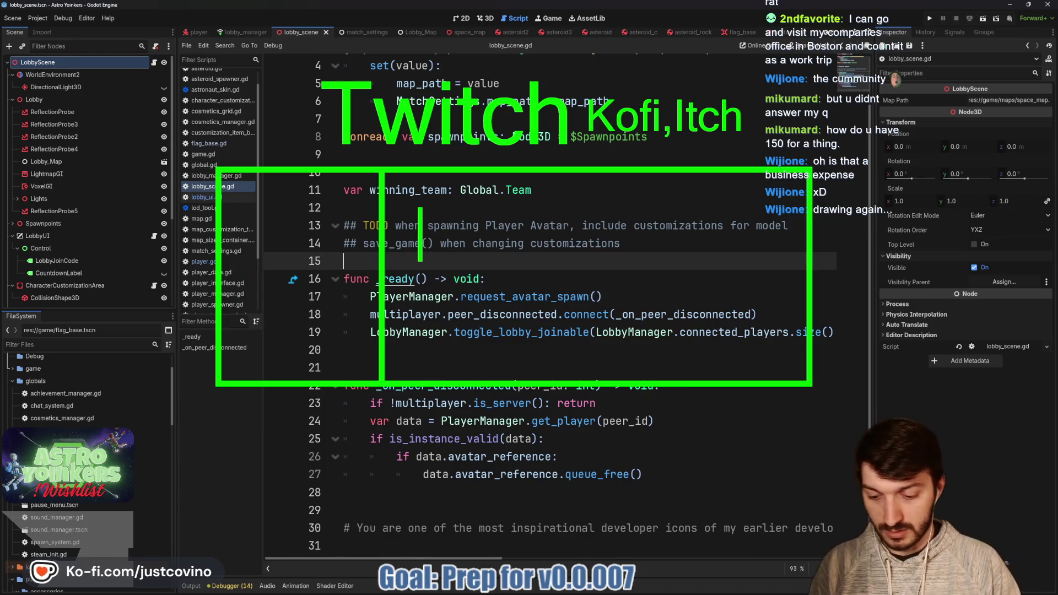
pyautogui.write('Events')
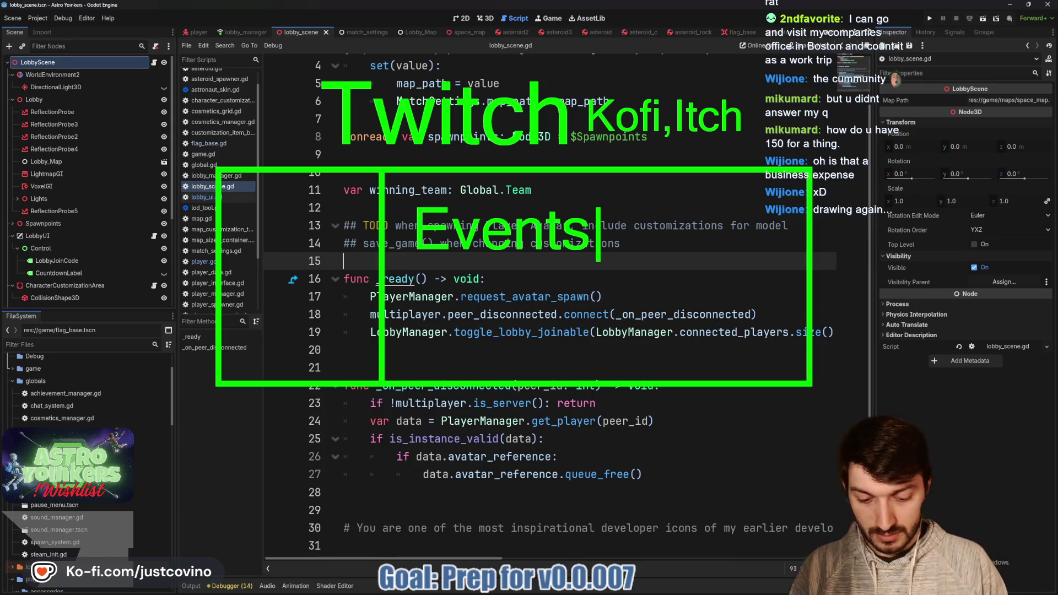
pyautogui.write('/')
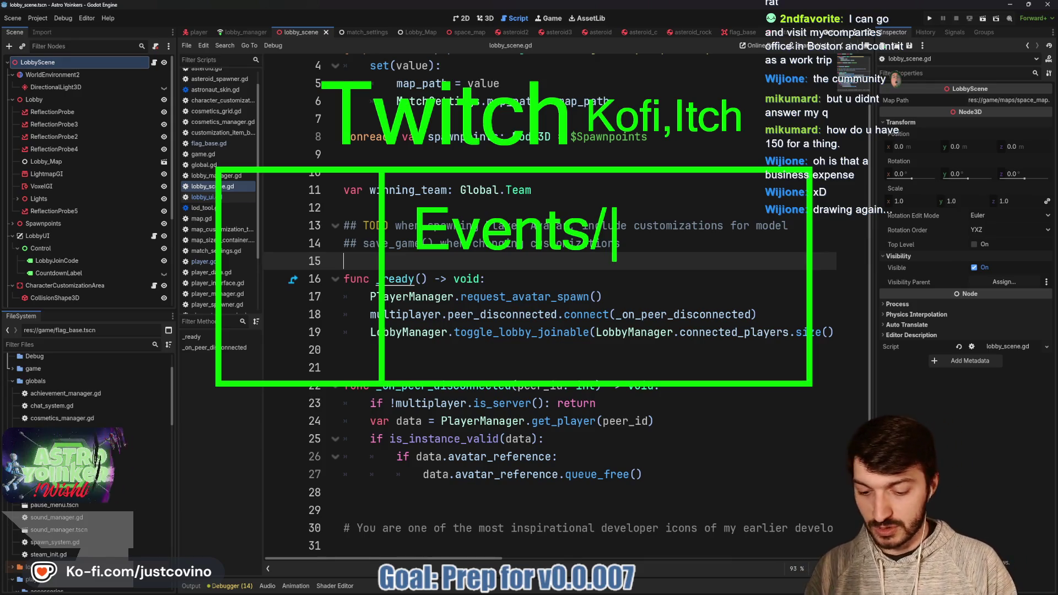
pyautogui.write('Saving ')
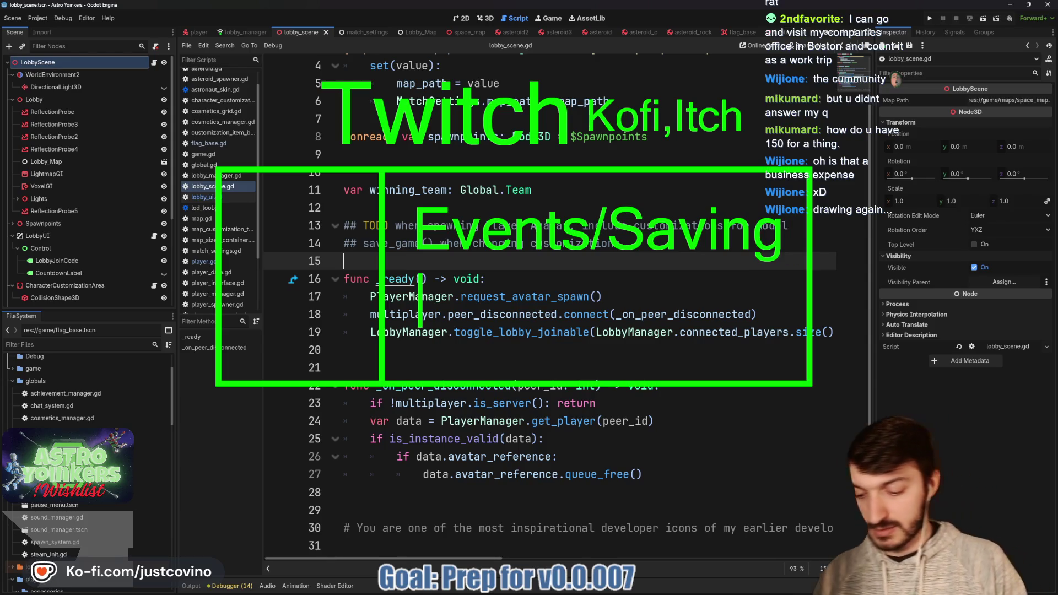
pyautogui.write('Equipment')
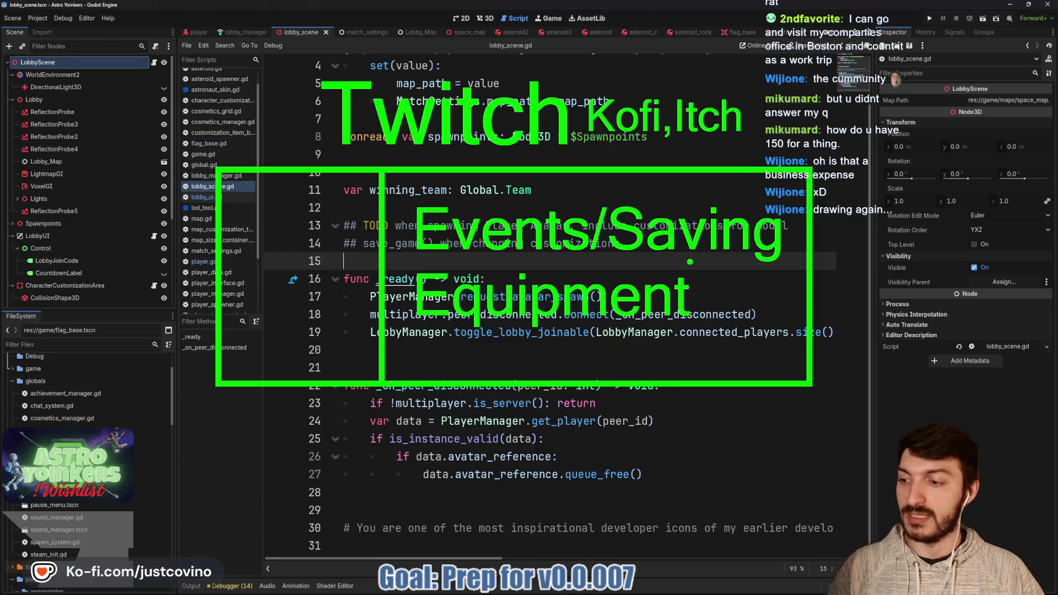
pyautogui.moveTo(788, 144)
pyautogui.mouseDown()
pyautogui.moveTo(904, 419)
pyautogui.moveTo(678, 457)
pyautogui.mouseUp()
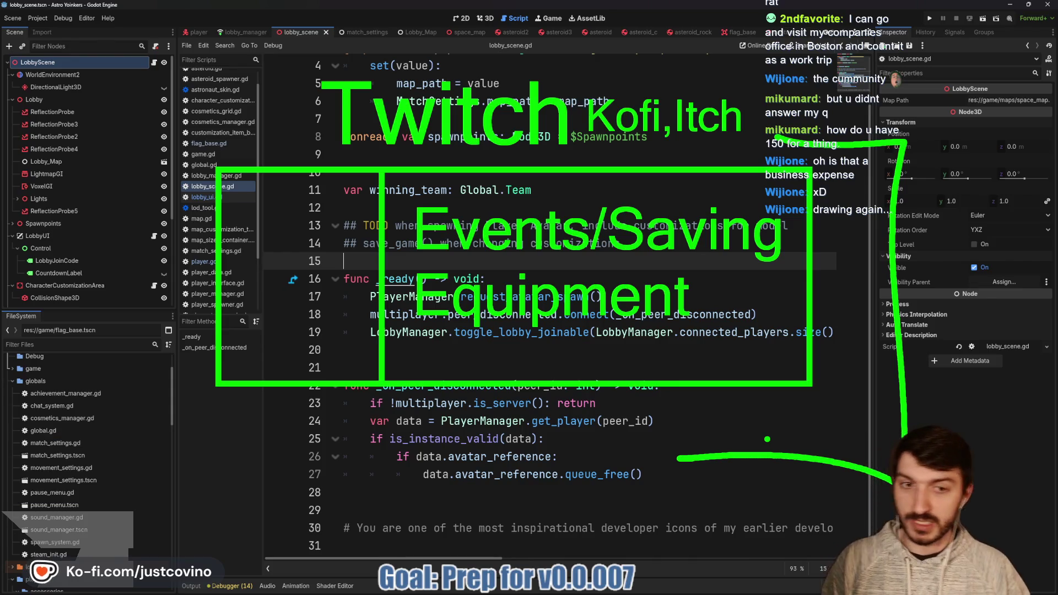
pyautogui.moveTo(419, 330); pyautogui.dragTo(727, 317)
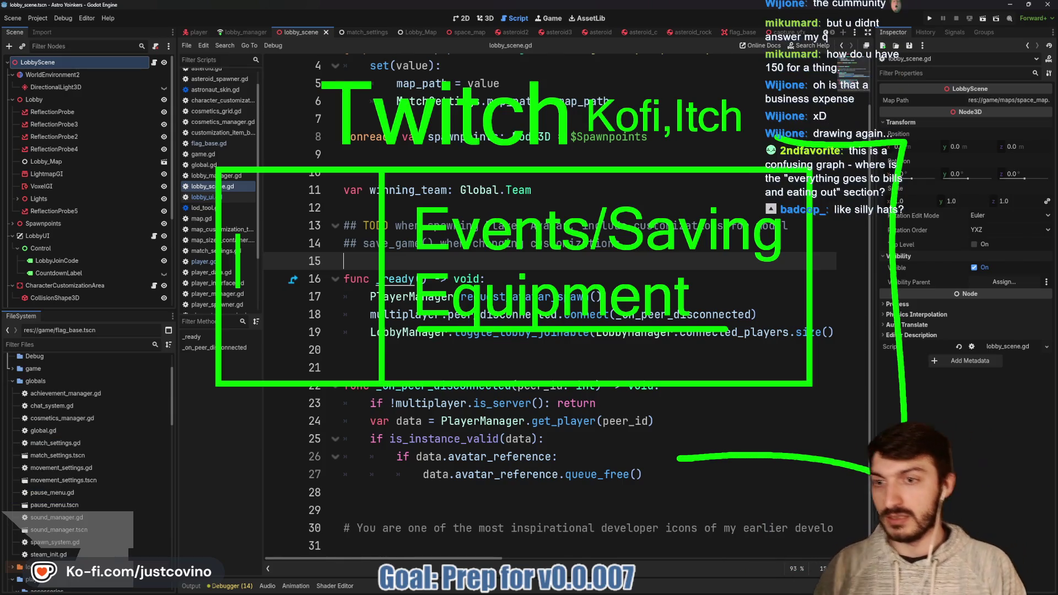
pyautogui.write('Cont')
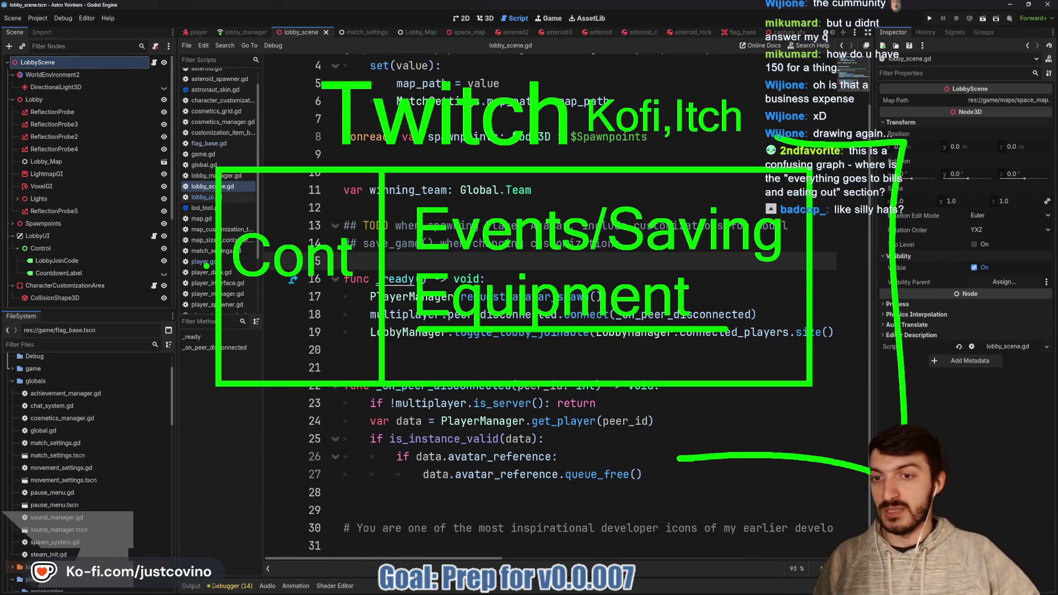
pyautogui.moveTo(234, 284); pyautogui.dragTo(364, 284)
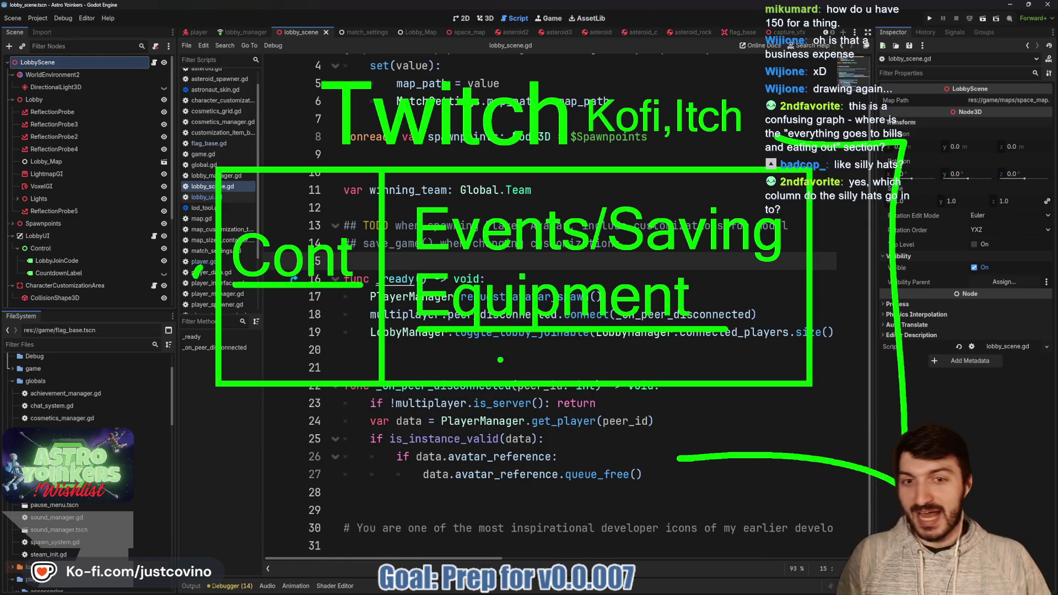
pyautogui.moveTo(487, 364); pyautogui.dragTo(435, 567)
pyautogui.moveTo(537, 349); pyautogui.dragTo(537, 499)
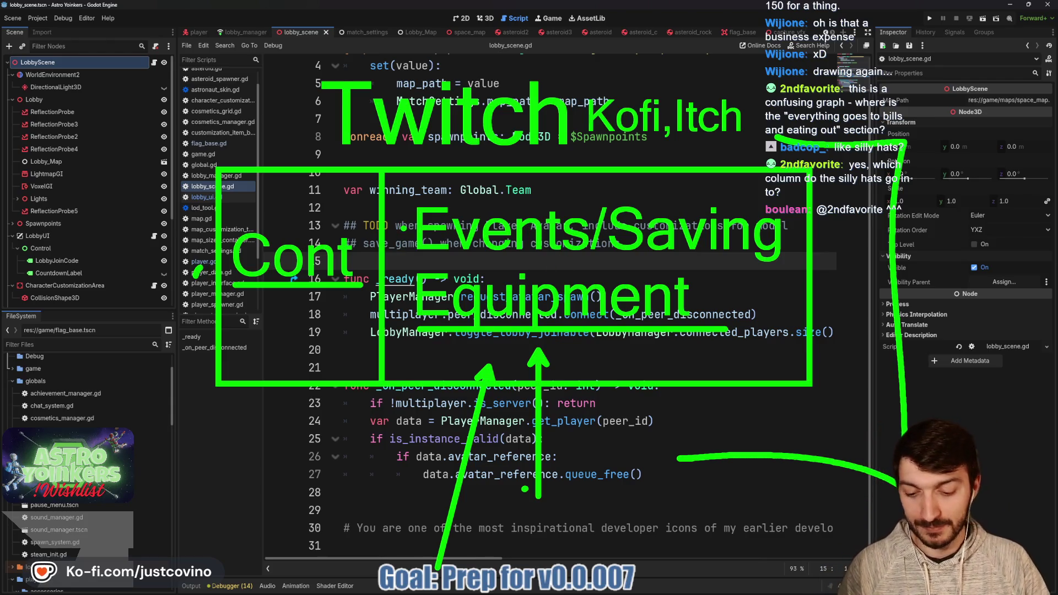
pyautogui.moveTo(408, 257); pyautogui.dragTo(802, 265)
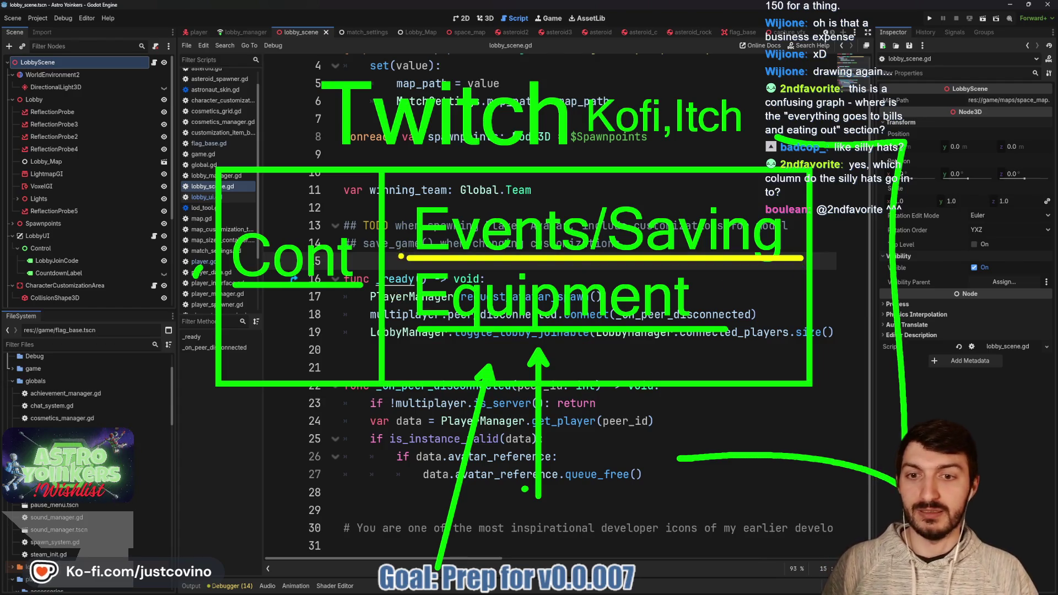
pyautogui.moveTo(403, 295)
pyautogui.mouseDown()
pyautogui.moveTo(396, 311)
pyautogui.moveTo(406, 315)
pyautogui.mouseUp()
pyautogui.moveTo(408, 224); pyautogui.dragTo(402, 236)
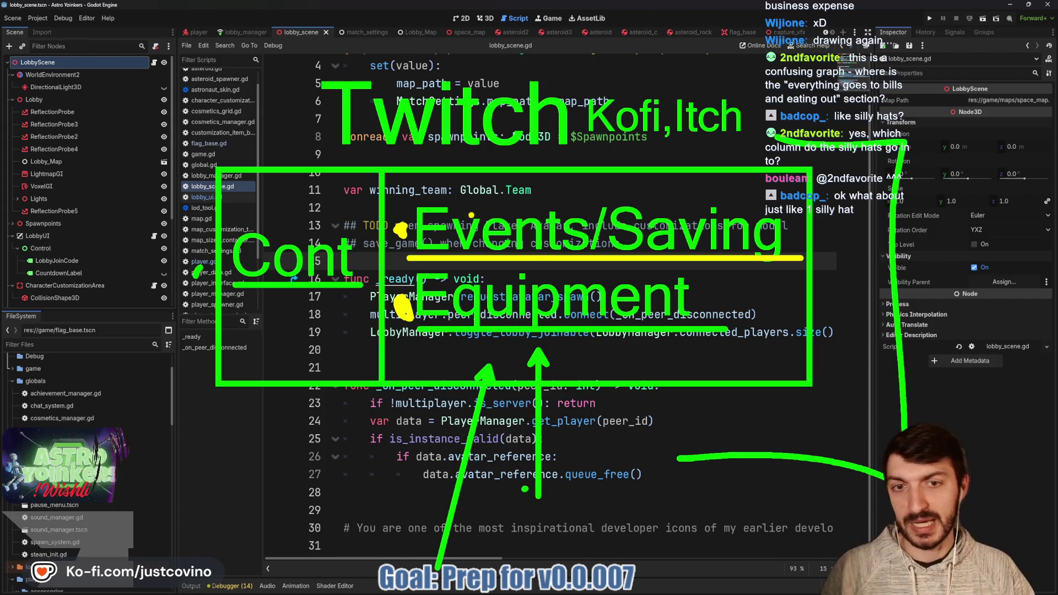
pyautogui.moveTo(451, 209)
pyautogui.mouseDown()
pyautogui.moveTo(404, 358)
pyautogui.moveTo(840, 187)
pyautogui.moveTo(440, 201)
pyautogui.moveTo(447, 208)
pyautogui.mouseUp()
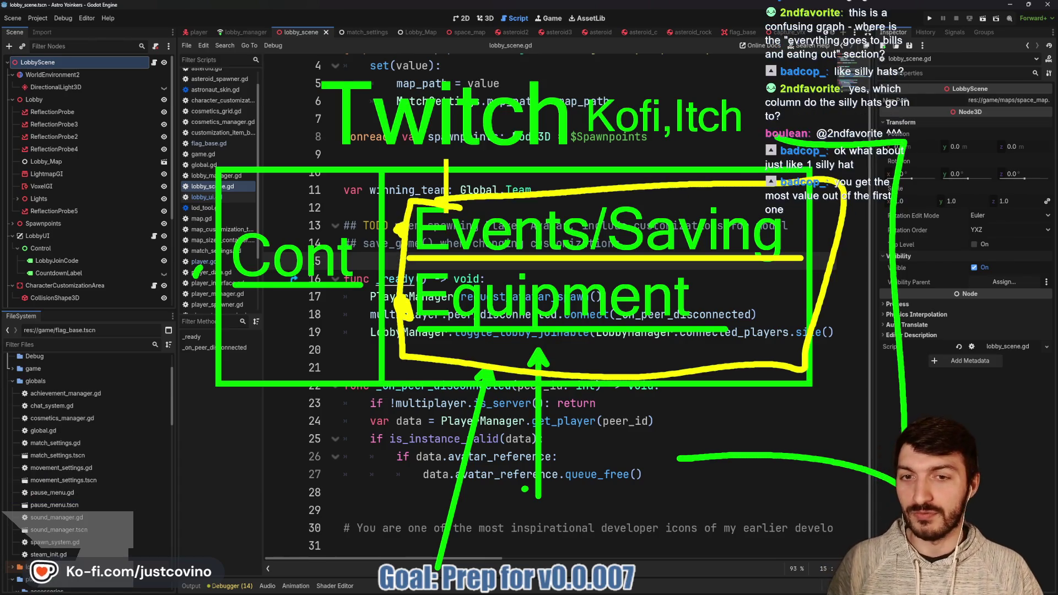
pyautogui.moveTo(445, 161); pyautogui.dragTo(477, 161)
pyautogui.moveTo(446, 177); pyautogui.dragTo(471, 177)
pyautogui.moveTo(483, 161); pyautogui.dragTo(482, 199)
pyautogui.moveTo(482, 161); pyautogui.dragTo(510, 161)
pyautogui.moveTo(483, 178); pyautogui.dragTo(504, 177)
pyautogui.moveTo(542, 164); pyautogui.dragTo(517, 194)
pyautogui.moveTo(557, 160); pyautogui.dragTo(556, 210)
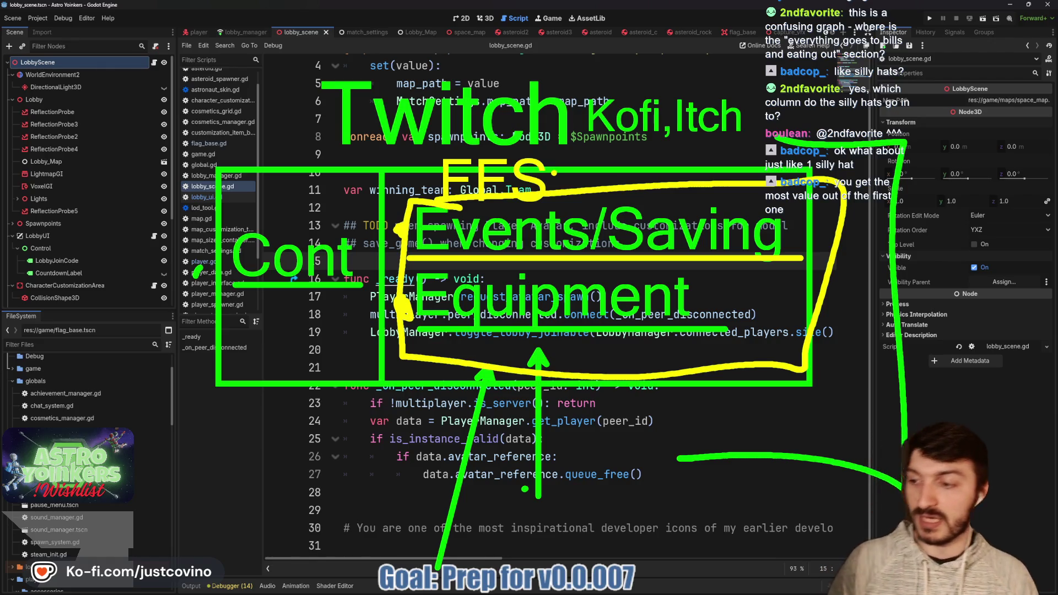
pyautogui.press('Escape')
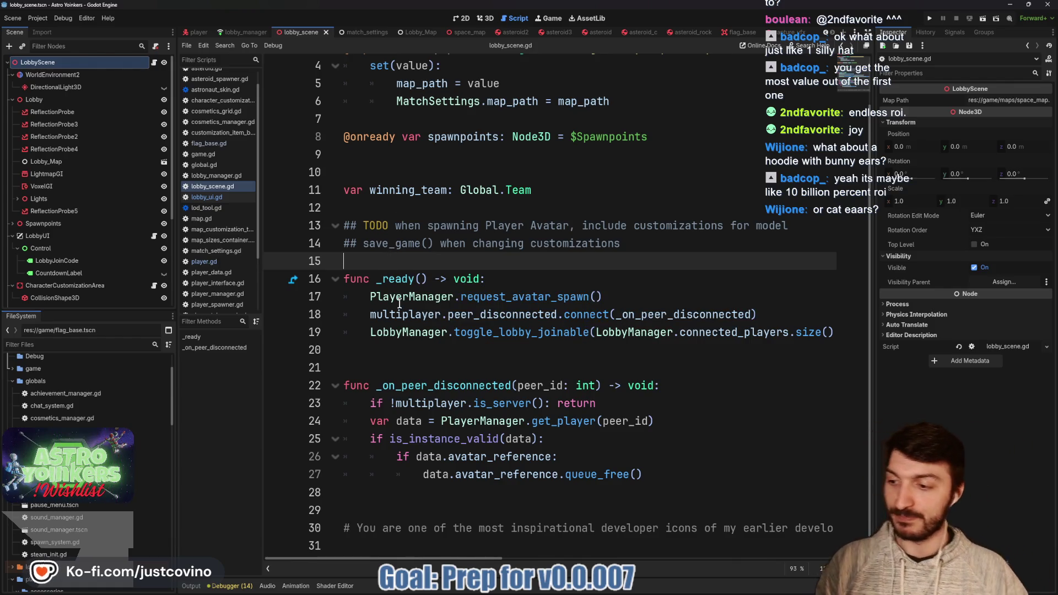
pyautogui.click(413, 259)
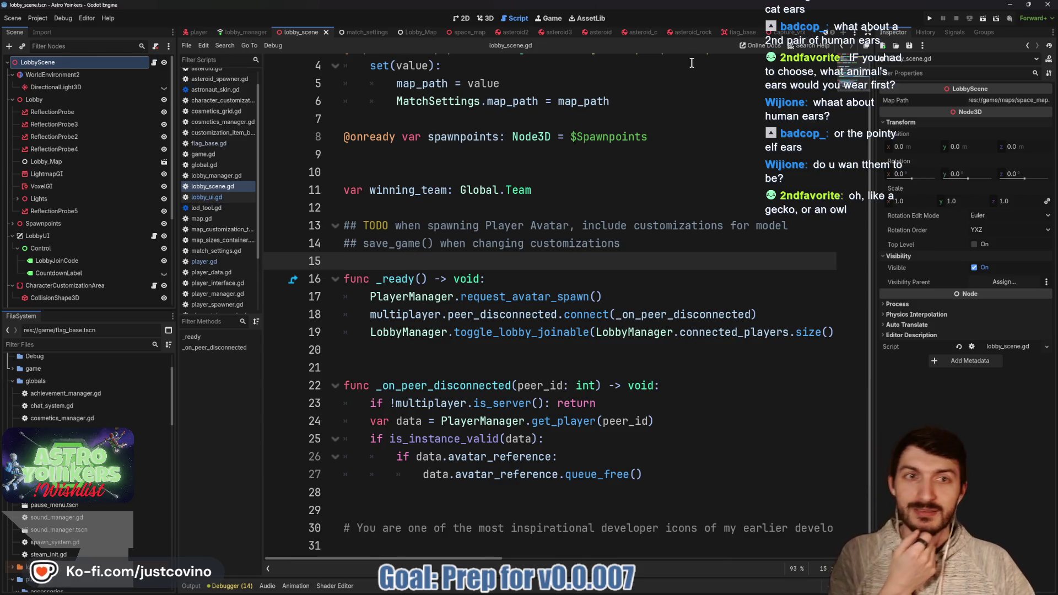
# - Run the project as one moved, enlarged debug window and bring up the lobby hosting options
pyautogui.click(929, 18)
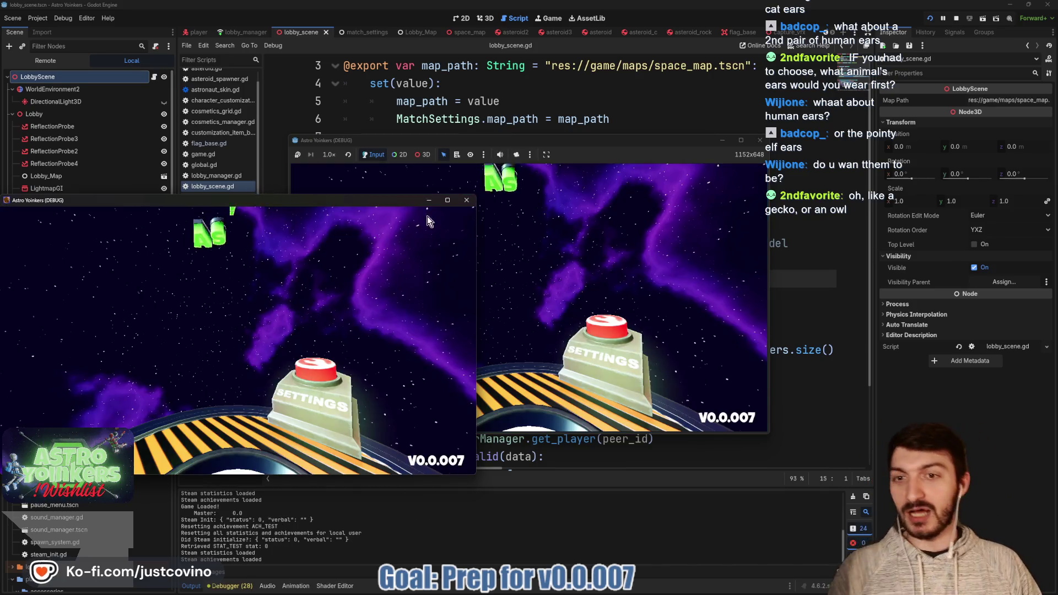
pyautogui.click(467, 200)
pyautogui.moveTo(547, 145); pyautogui.dragTo(375, 81)
pyautogui.moveTo(595, 368); pyautogui.dragTo(887, 523)
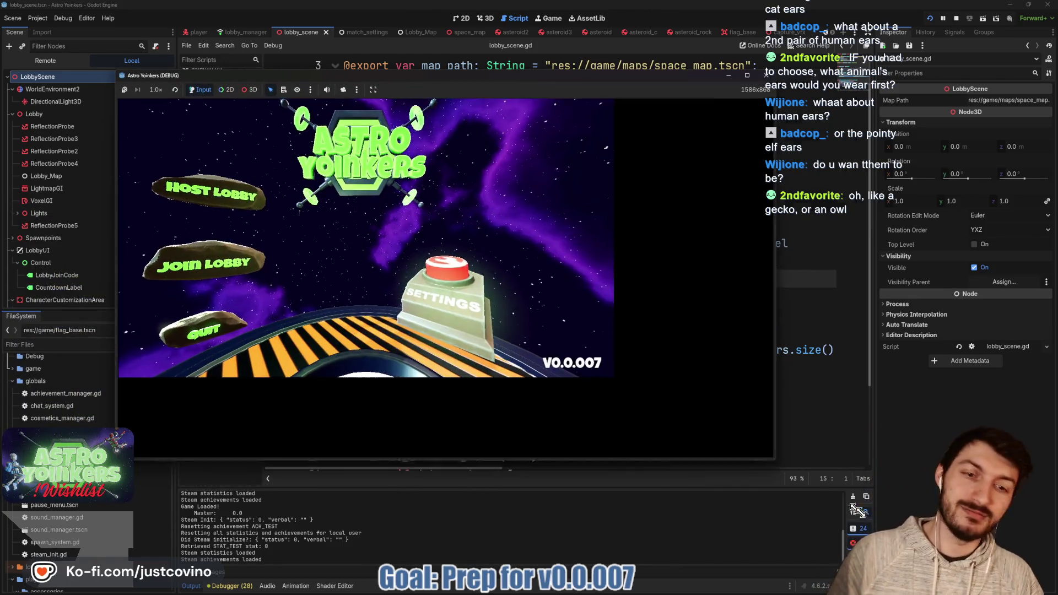
pyautogui.click(306, 248)
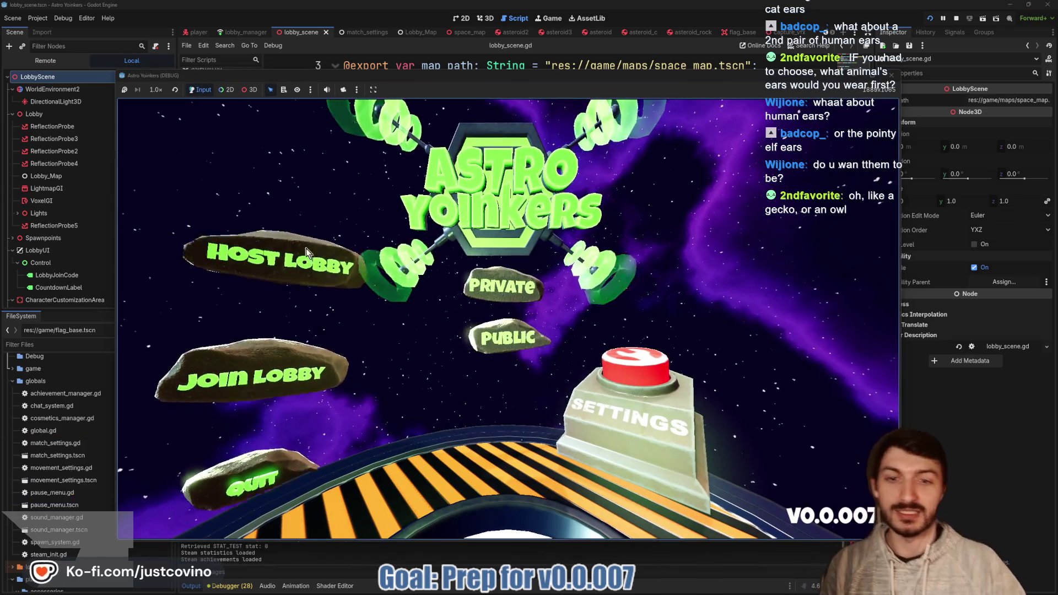
# - Host a Private lobby from the game's V0.0.007 menu
pyautogui.click(484, 273)
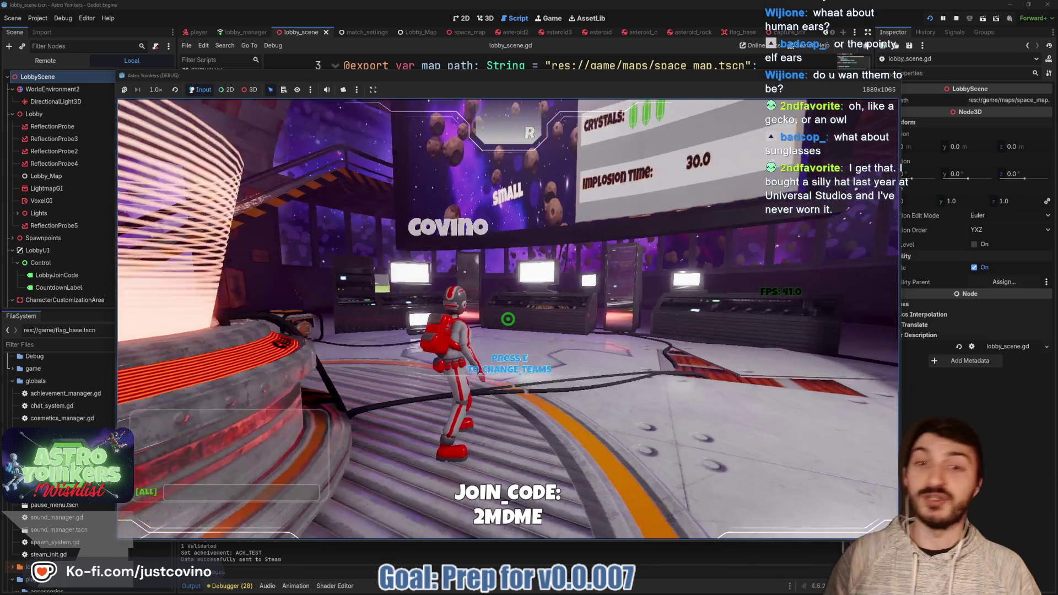
# - Walk the astronaut onto the blue start pad to launch a match in the asteroid field
pyautogui.moveTo(508, 319)
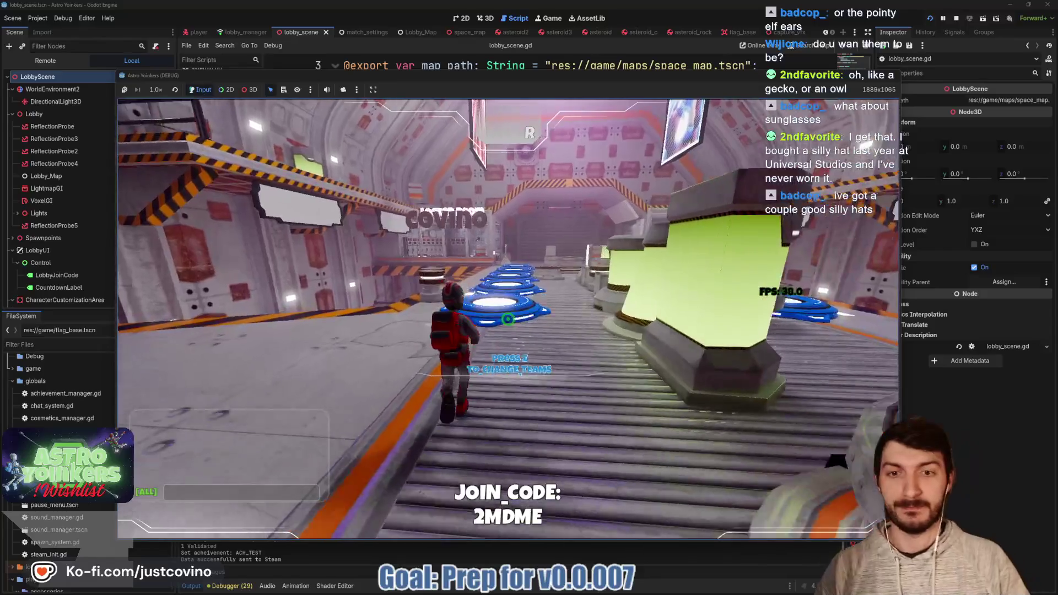
pyautogui.press('w')
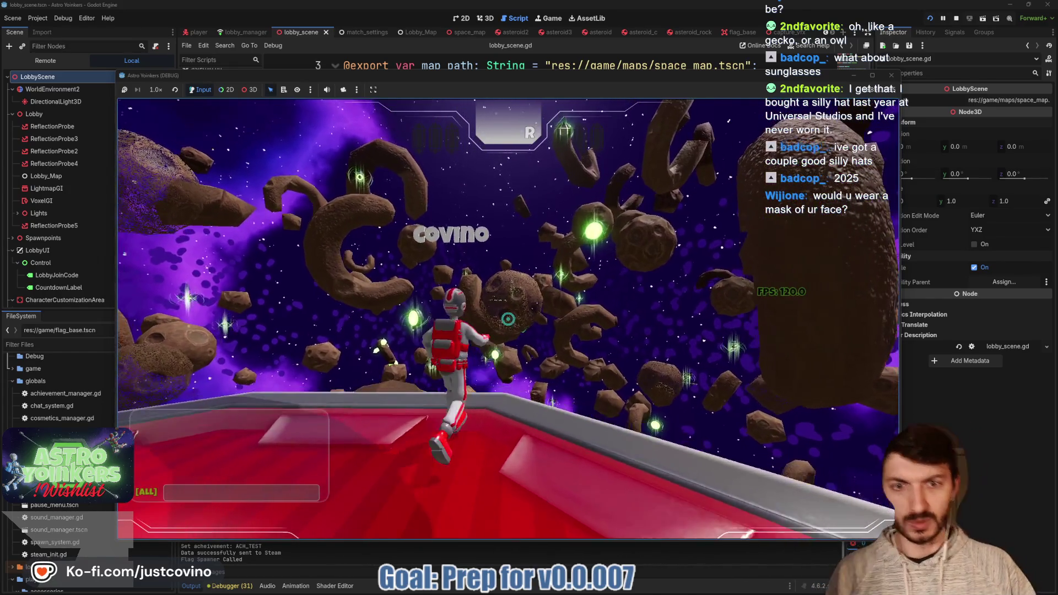
# - Jetpack off the platform and grapple across several asteroids, then stop the game with F8
pyautogui.click(507, 319)
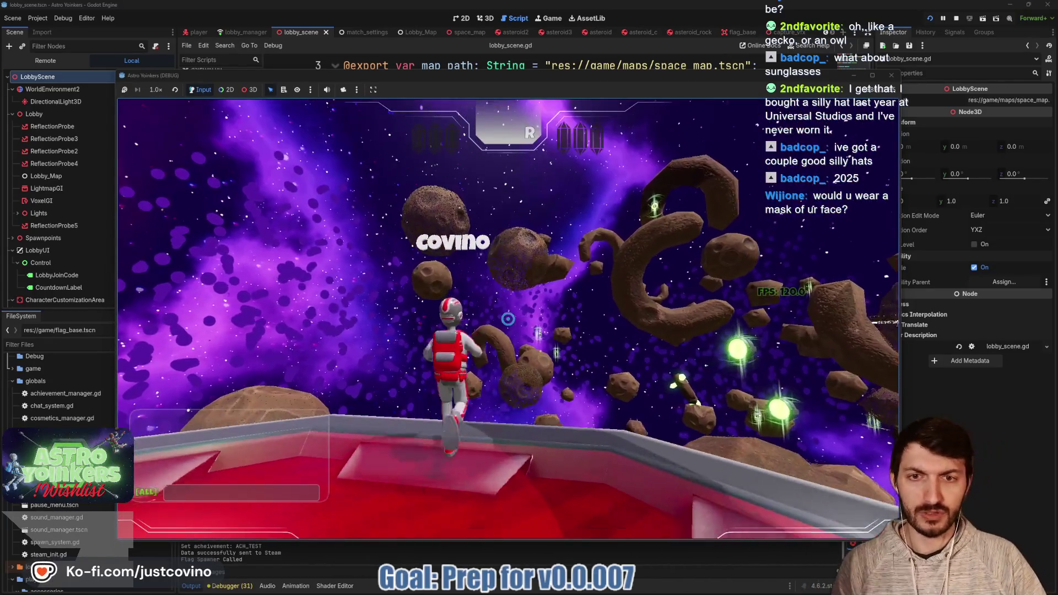
pyautogui.press('space')
pyautogui.click(507, 319)
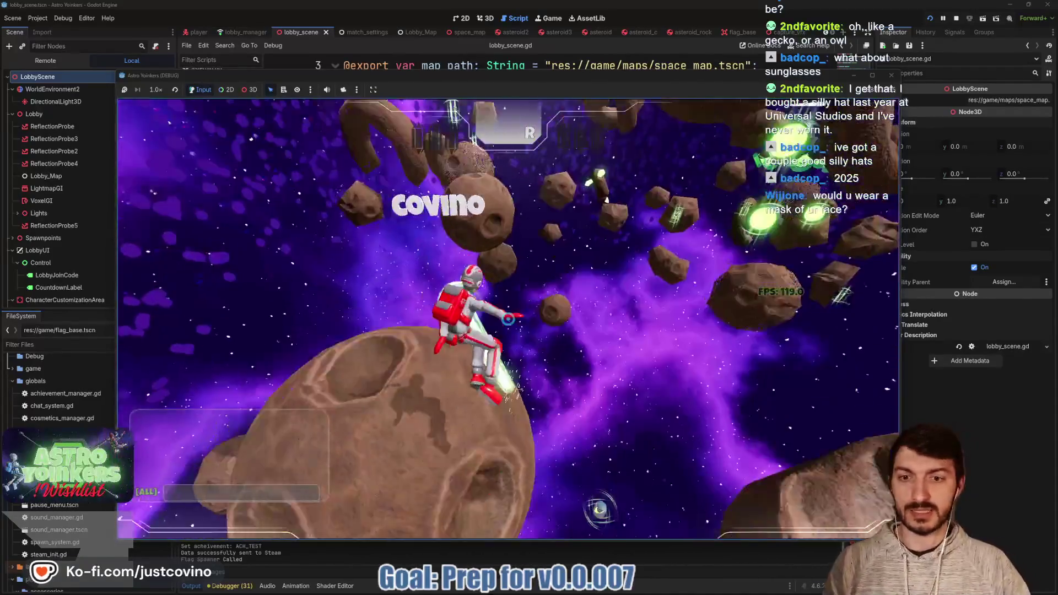
pyautogui.click(507, 318)
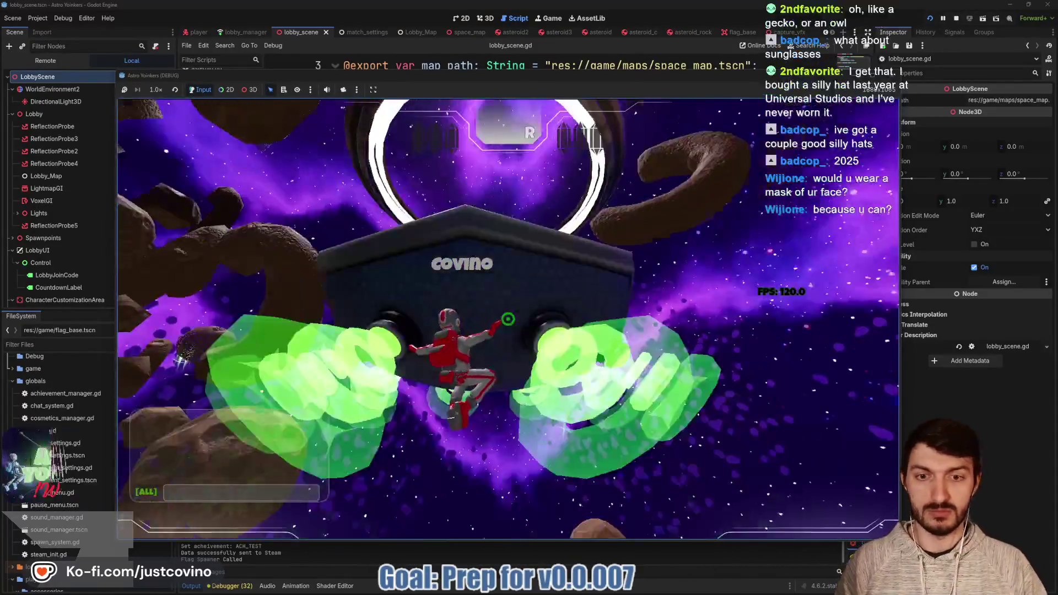
pyautogui.click(508, 319)
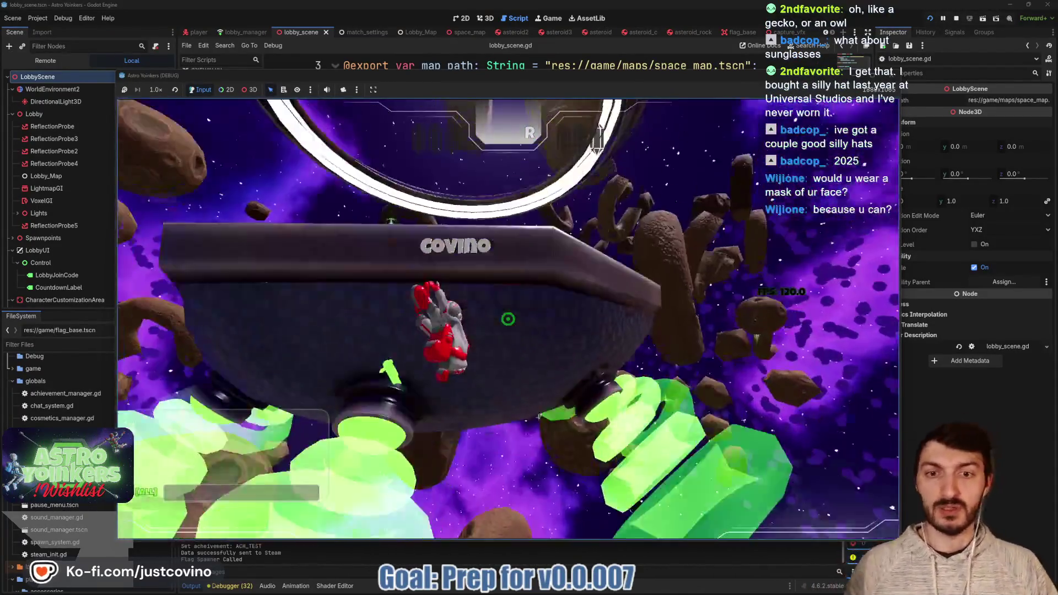
pyautogui.click(507, 318)
pyautogui.press('F8')
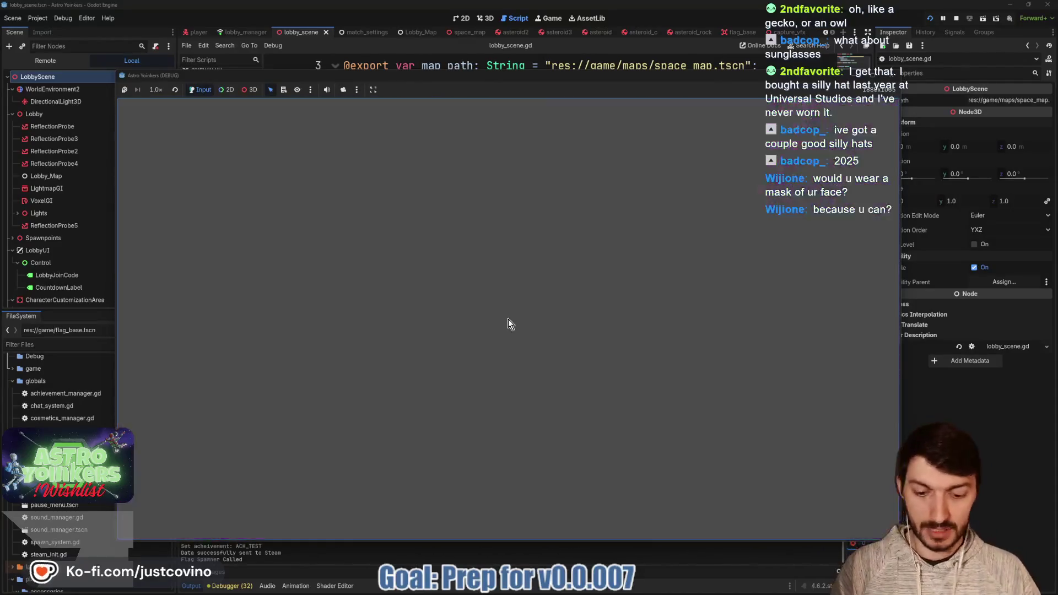
# - Open the asteroid scene in the 3D view, orbit around the asteroid, and deselect it
pyautogui.click(634, 34)
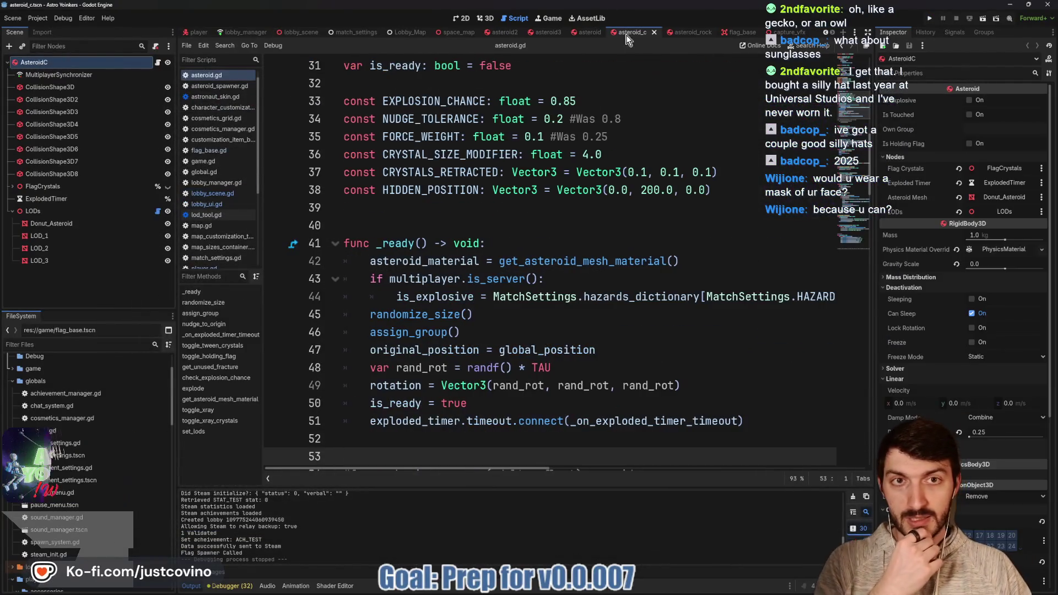
pyautogui.click(598, 32)
pyautogui.click(486, 18)
pyautogui.moveTo(652, 268)
pyautogui.mouseDown()
pyautogui.moveTo(406, 259)
pyautogui.moveTo(647, 256)
pyautogui.moveTo(637, 272)
pyautogui.moveTo(386, 223)
pyautogui.mouseUp()
pyautogui.scroll(3, 385, 222)
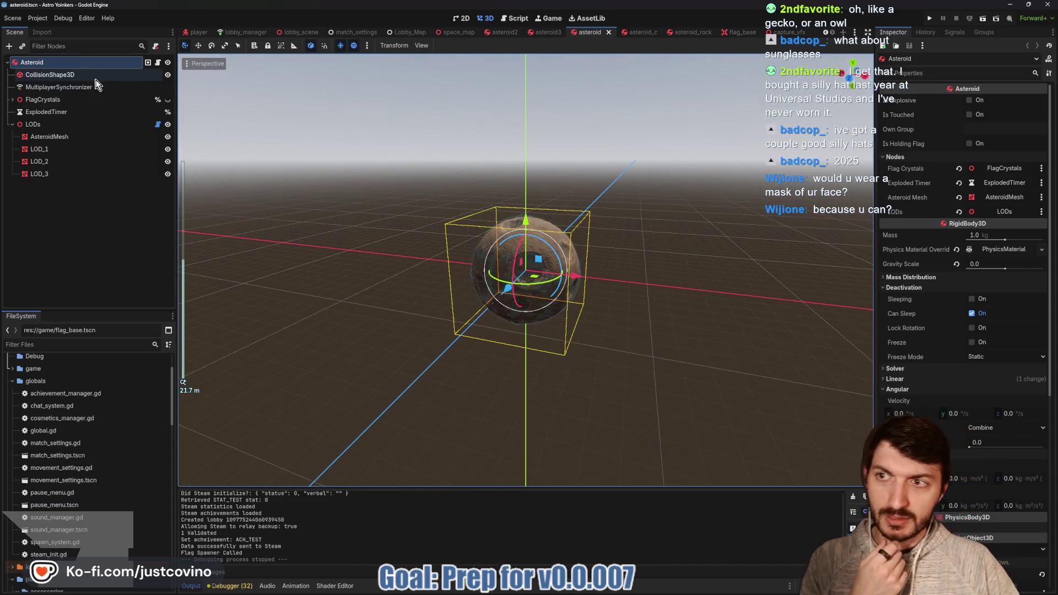
pyautogui.click(309, 154)
pyautogui.scroll(-5, 476, 194)
pyautogui.scroll(-10, 476, 194)
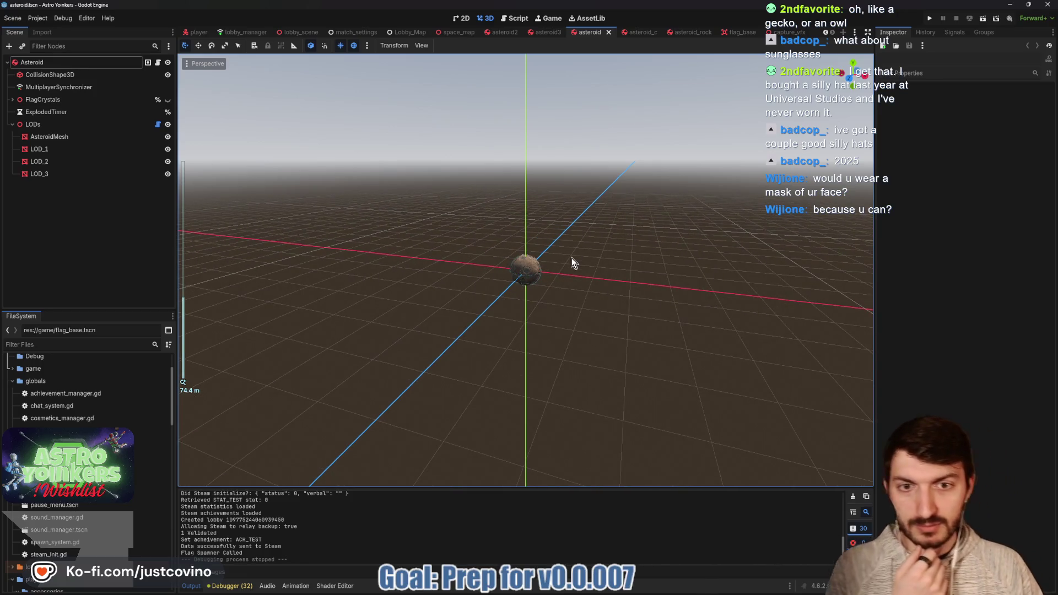
# - Orbit to near-horizon and higher angles, zooming out to watch lower-detail LODs swap in
pyautogui.moveTo(619, 219)
pyautogui.mouseDown()
pyautogui.moveTo(609, 262)
pyautogui.moveTo(648, 256)
pyautogui.moveTo(237, 208)
pyautogui.mouseUp()
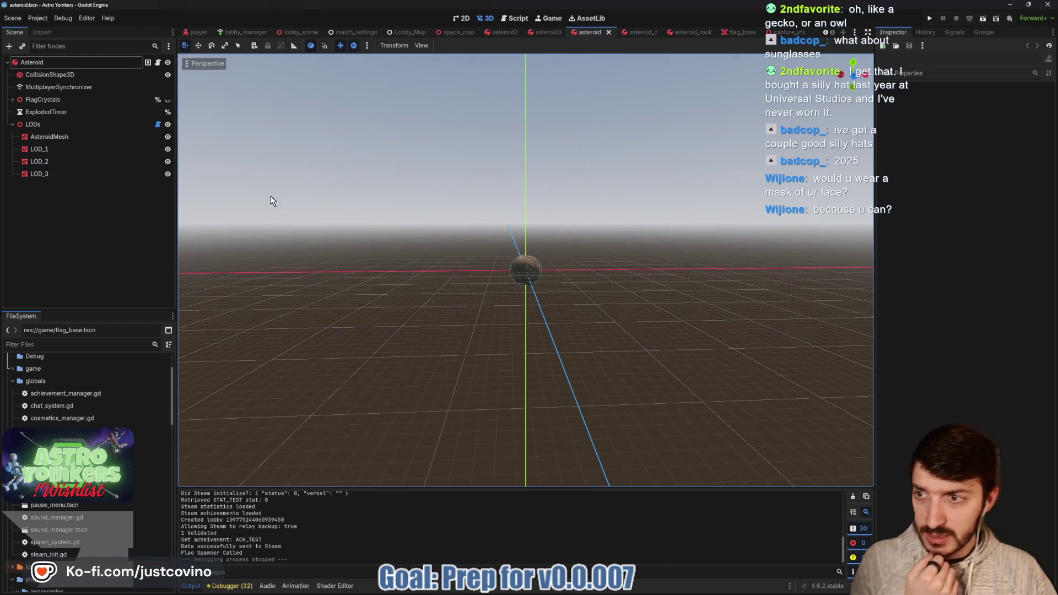
pyautogui.scroll(10, 515, 246)
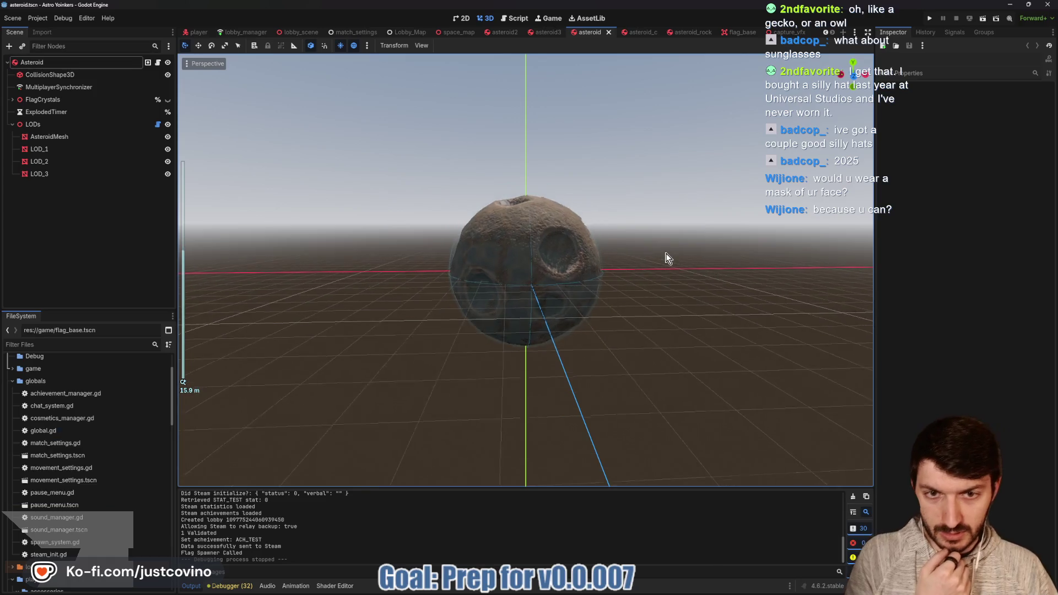
pyautogui.scroll(-6, 663, 248)
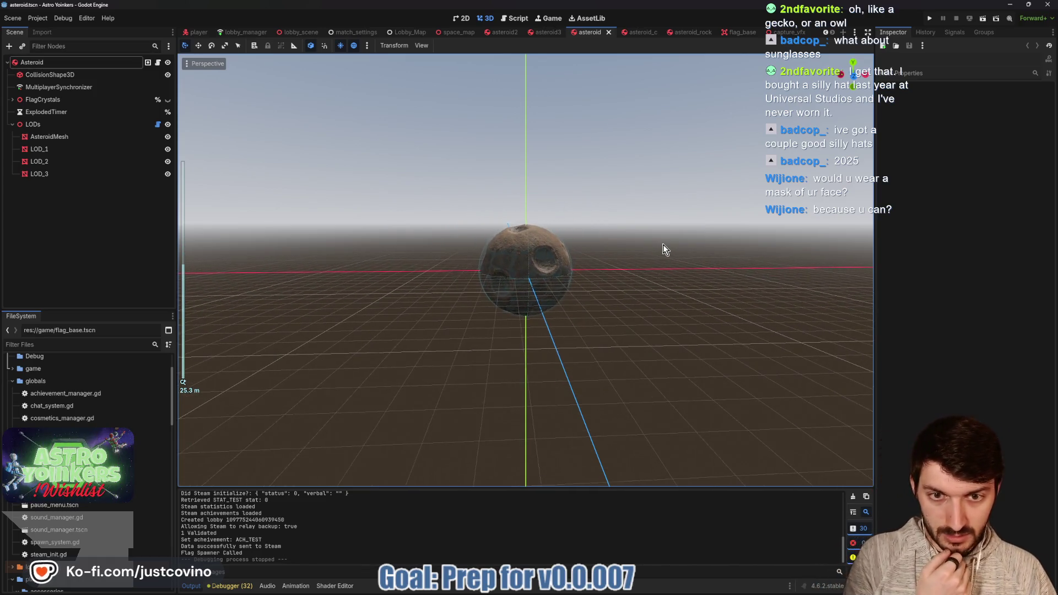
pyautogui.scroll(-6, 662, 245)
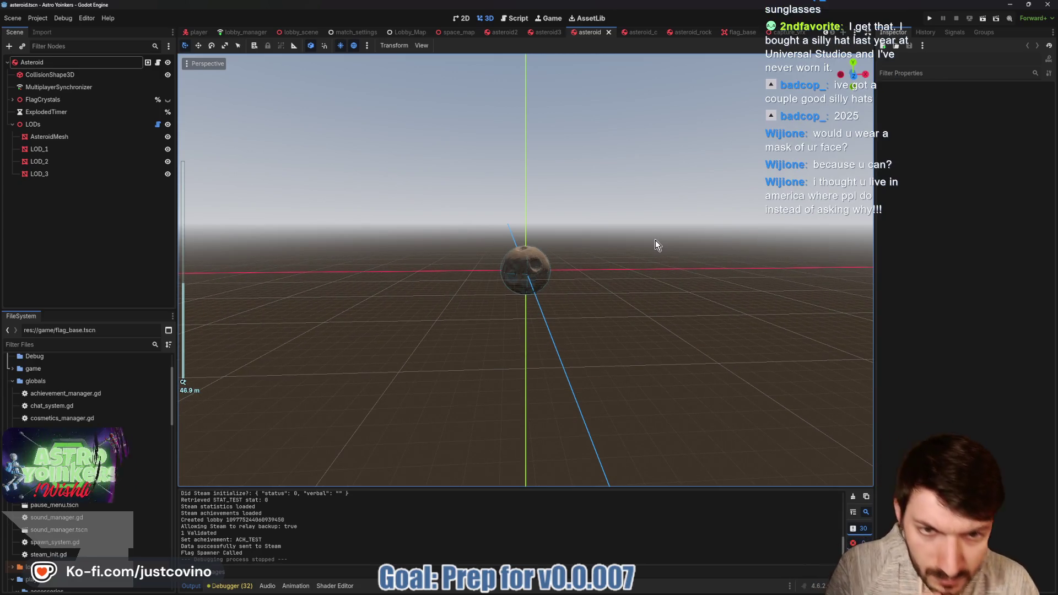
pyautogui.moveTo(634, 242); pyautogui.dragTo(574, 208)
pyautogui.scroll(-2, 582, 209)
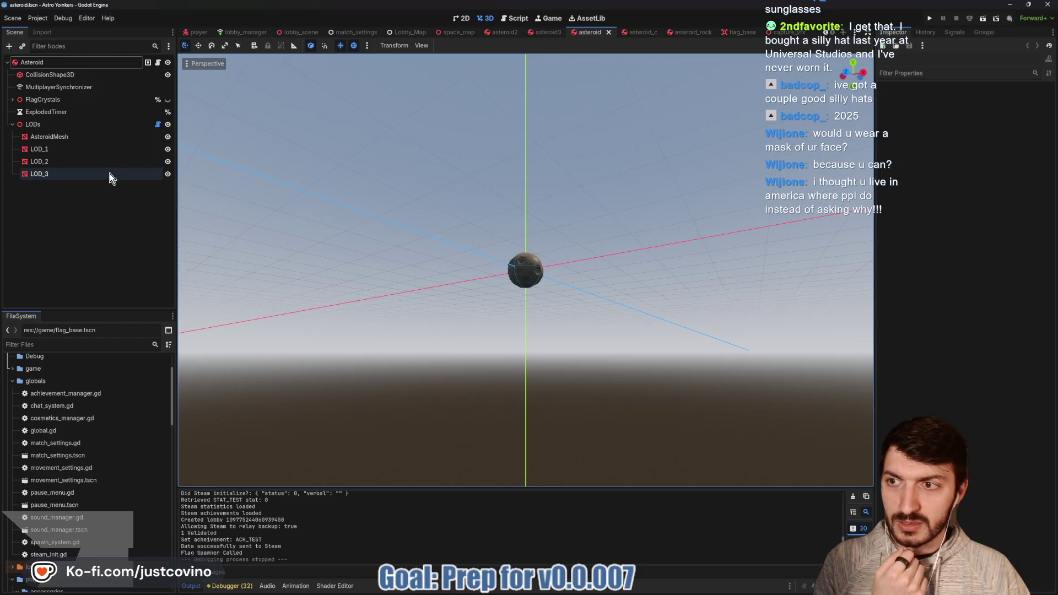
pyautogui.scroll(-3, 570, 201)
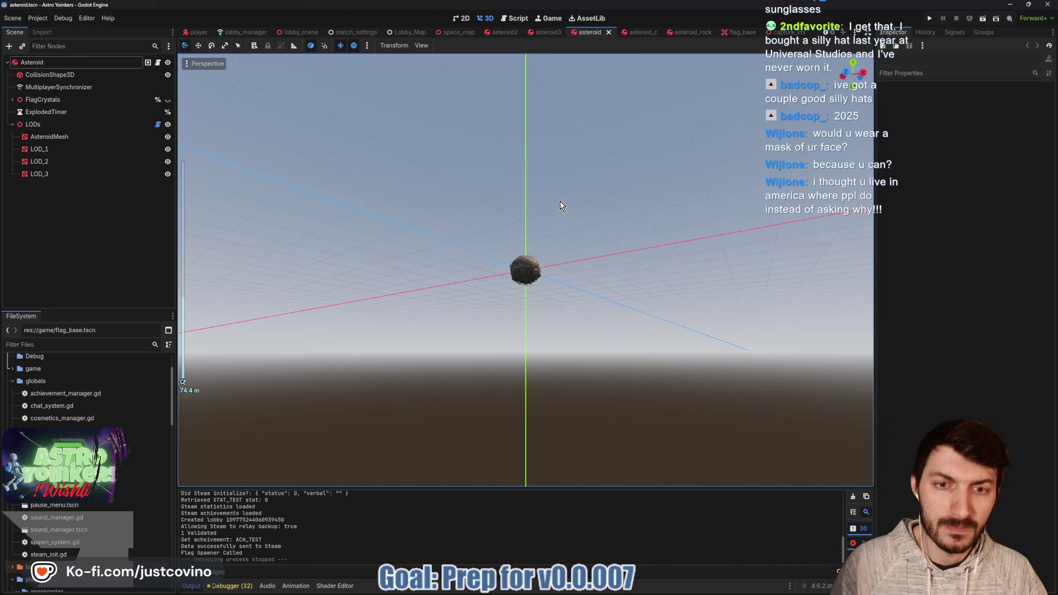
# - Zoom back in, look down on the grid, then zoom out again to recheck the LOD changes
pyautogui.scroll(2, 560, 201)
pyautogui.scroll(3, 585, 216)
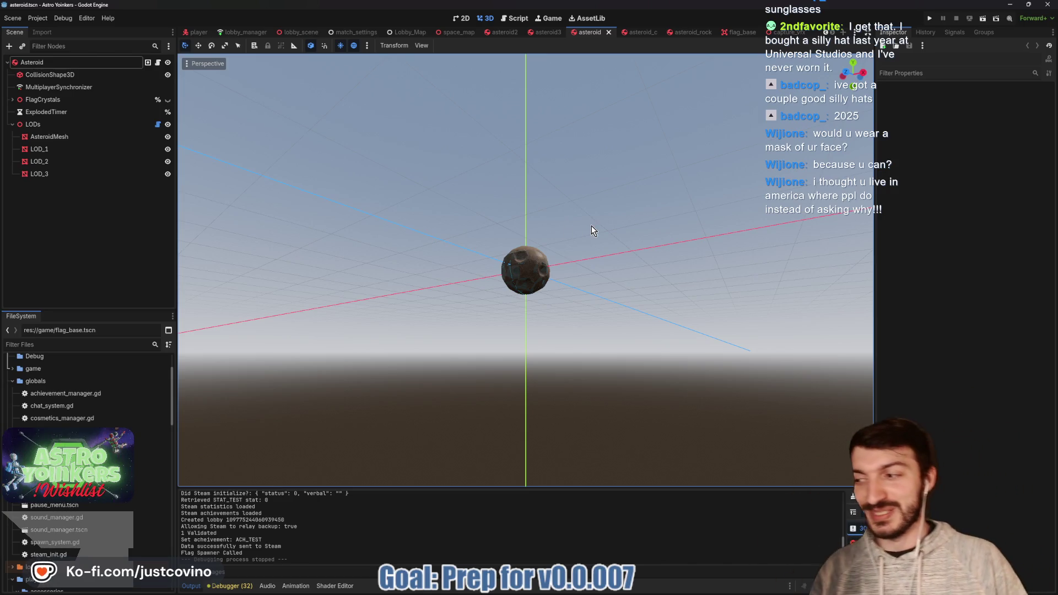
pyautogui.scroll(6, 593, 251)
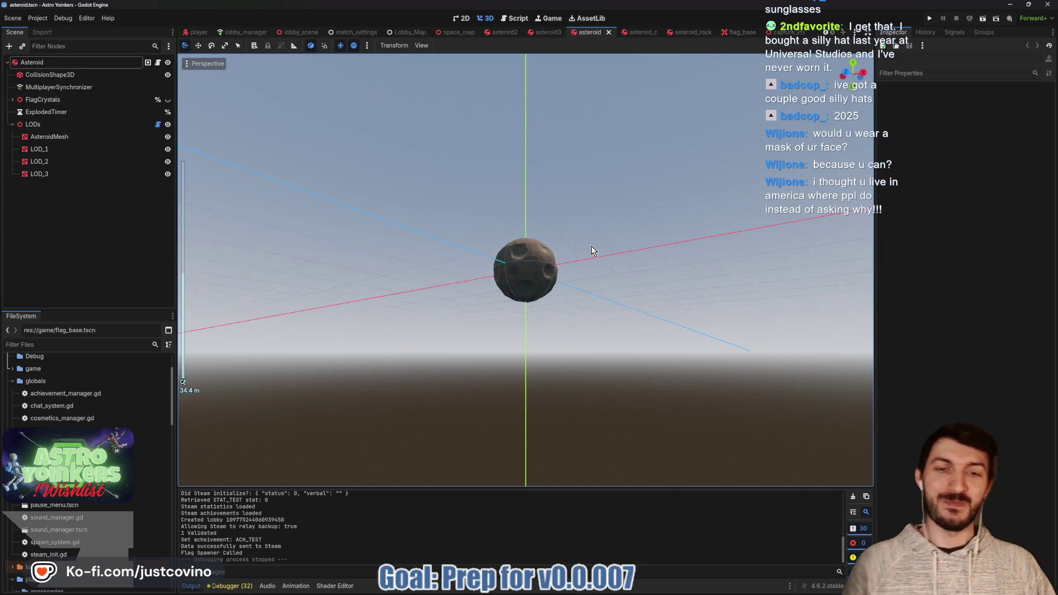
pyautogui.moveTo(717, 210)
pyautogui.mouseDown()
pyautogui.moveTo(687, 275)
pyautogui.moveTo(749, 276)
pyautogui.moveTo(699, 263)
pyautogui.mouseUp()
pyautogui.scroll(3, 687, 270)
pyautogui.scroll(-1, 698, 264)
pyautogui.scroll(-6, 699, 262)
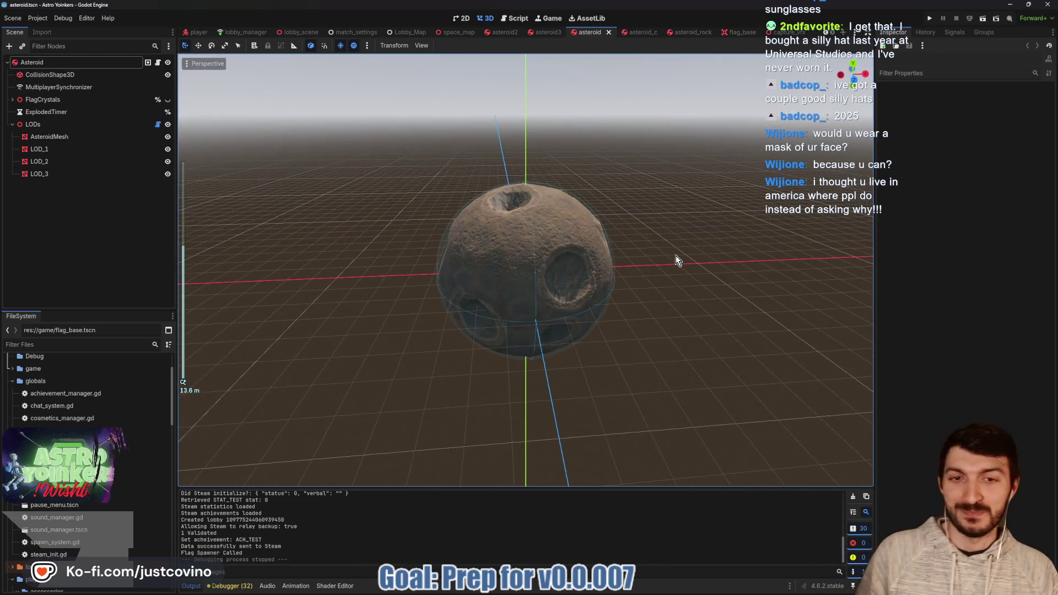
pyautogui.scroll(-7, 662, 261)
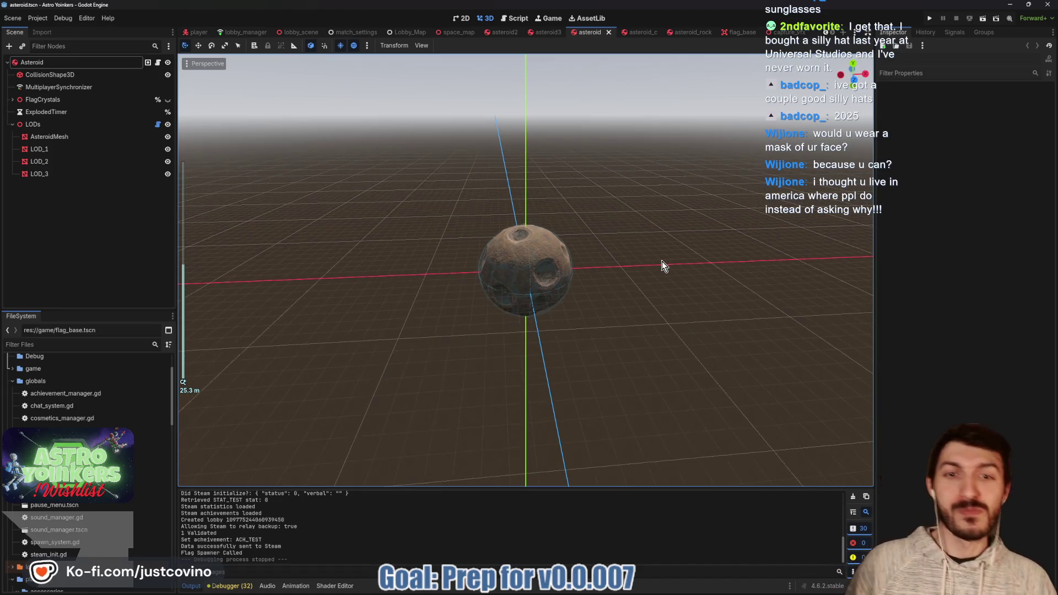
pyautogui.scroll(-2, 614, 254)
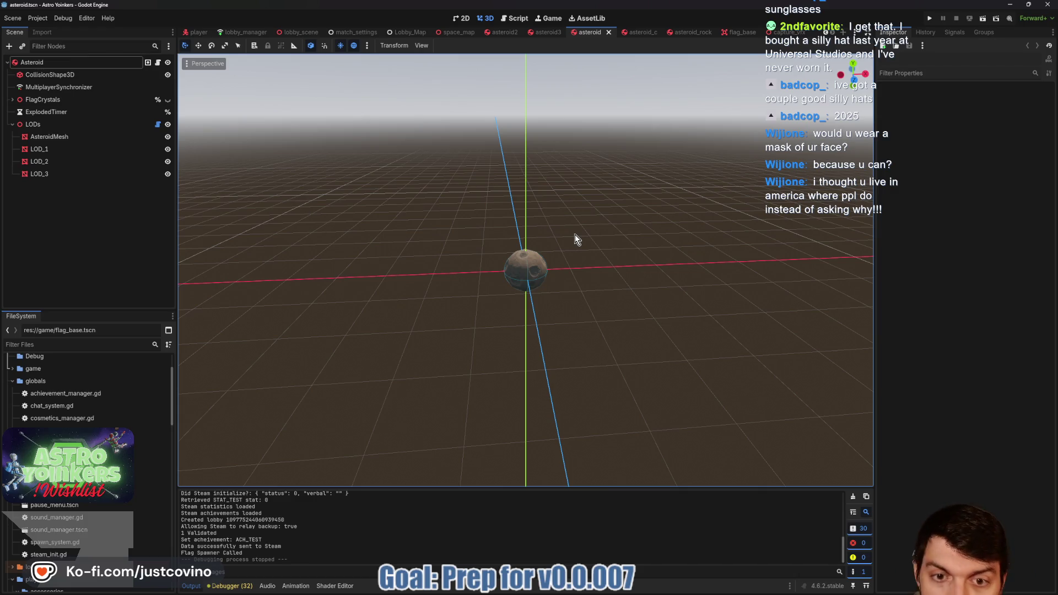
# - Zoom in and out on the asteroid to compare its LOD meshes, then select the Asteroid root node
pyautogui.scroll(2, 580, 254)
pyautogui.scroll(20, 580, 254)
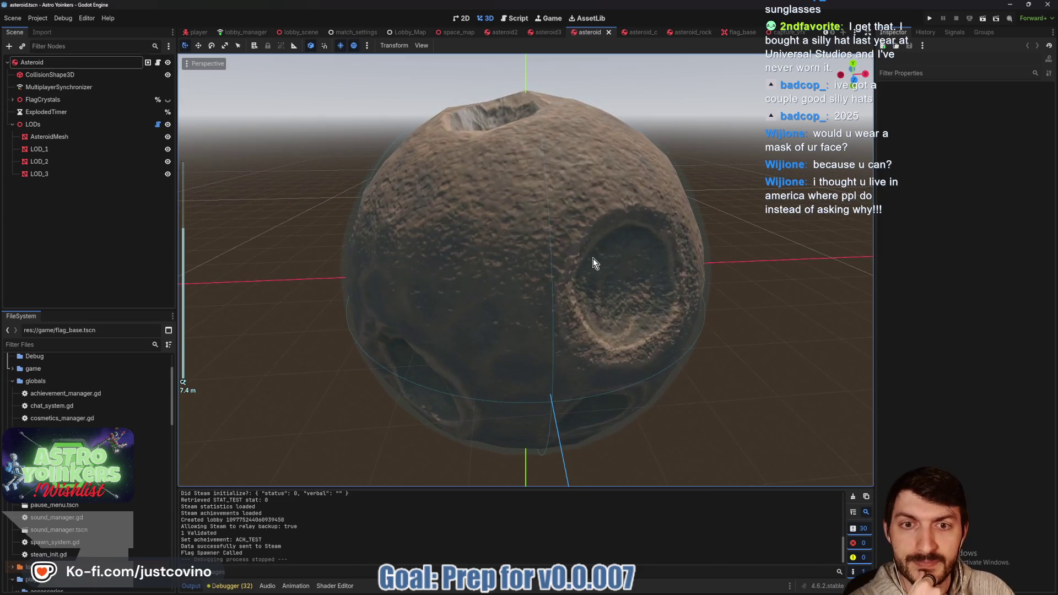
pyautogui.scroll(-12, 602, 255)
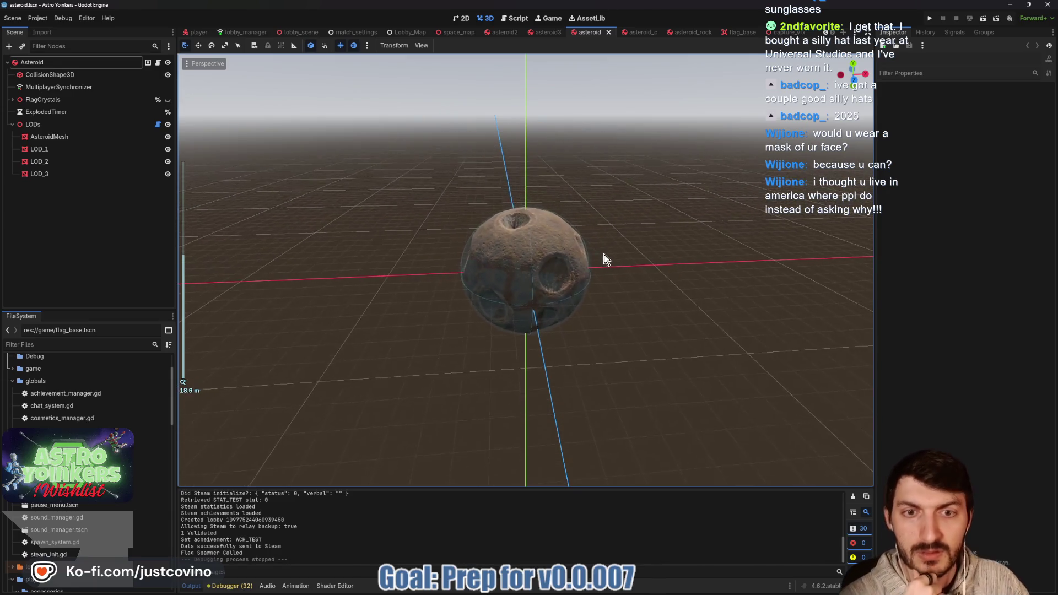
pyautogui.scroll(-2, 609, 260)
pyautogui.scroll(-10, 610, 270)
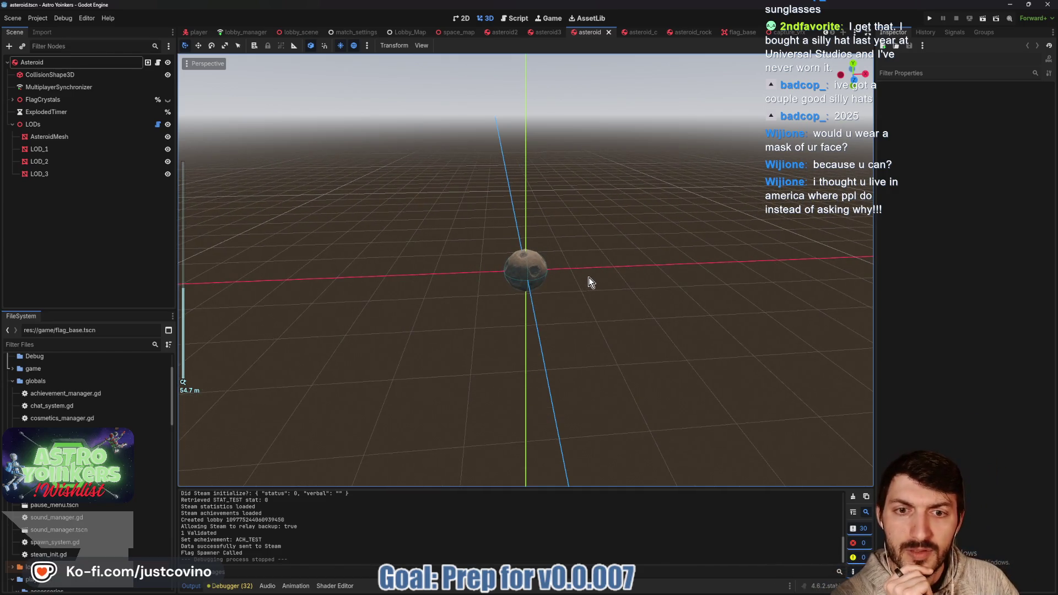
pyautogui.scroll(10, 589, 276)
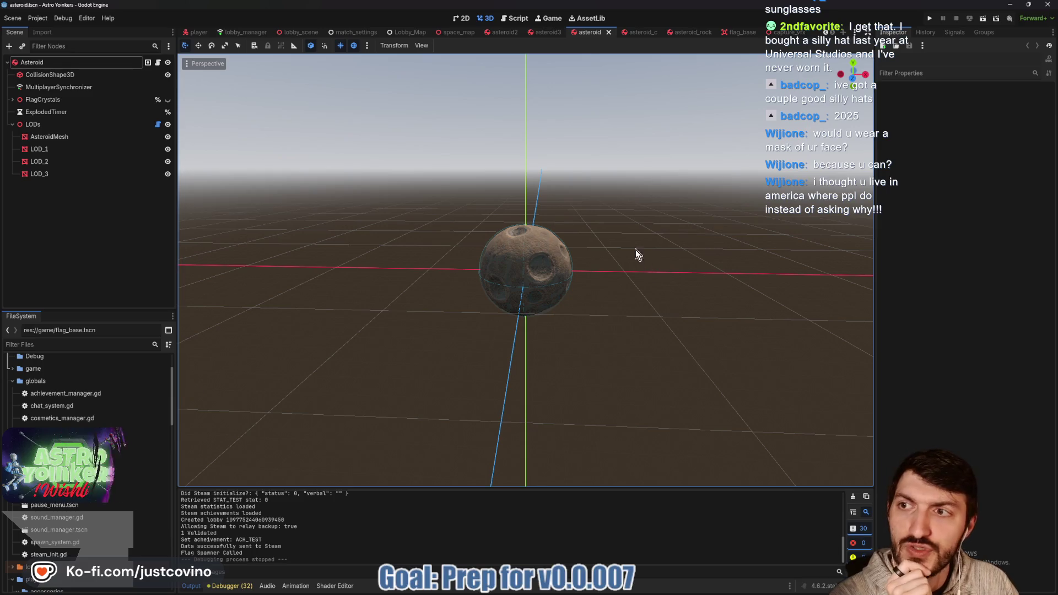
pyautogui.click(44, 62)
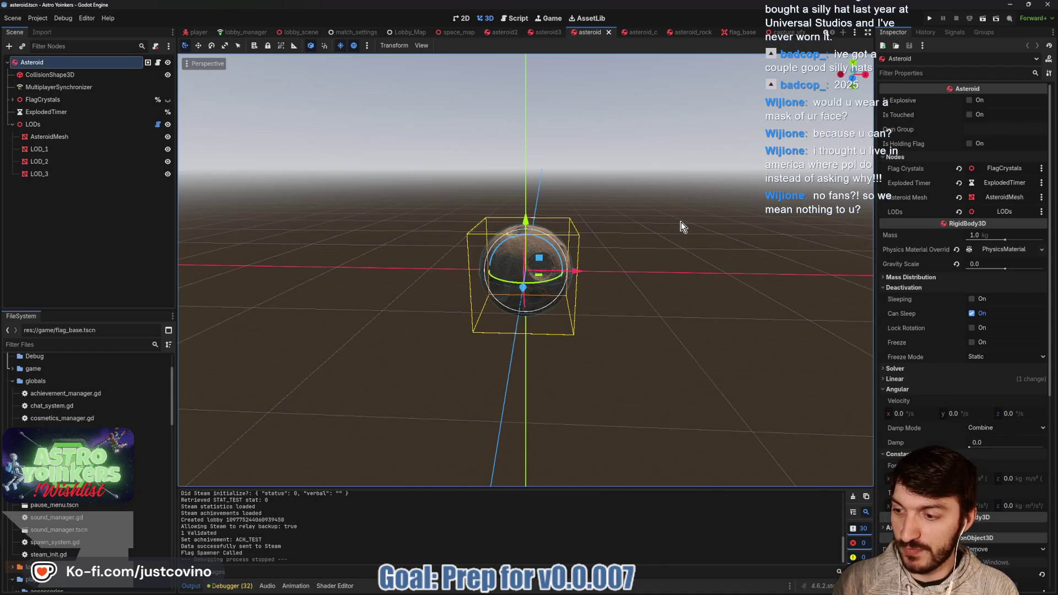
# - Add a previewed Camera3D and move it along z to watch the asteroid's LODs switch
pyautogui.hotkey('ctrl', 'a')
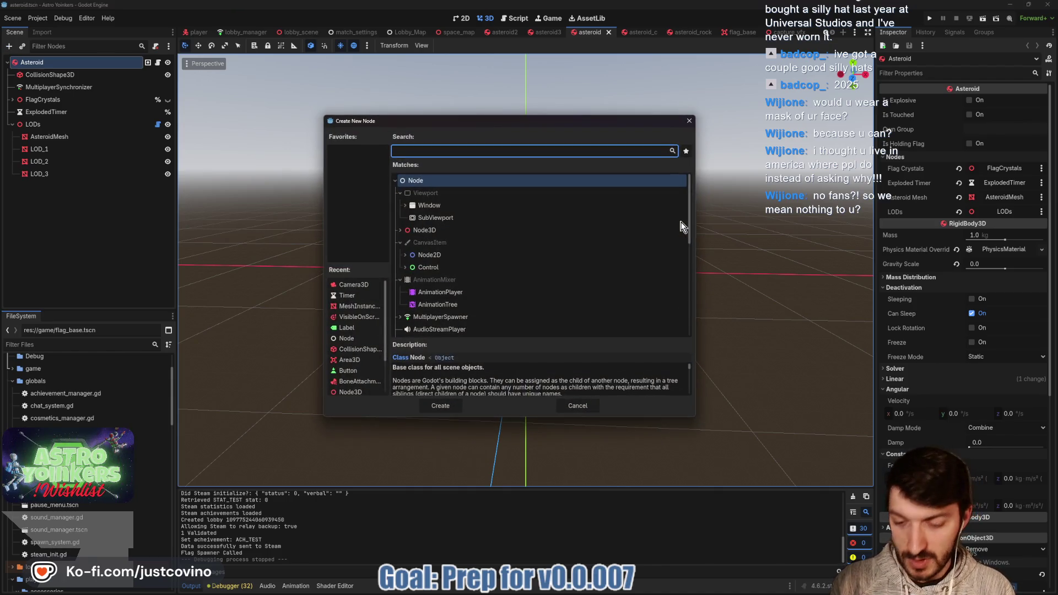
pyautogui.write('camera')
pyautogui.press('Return')
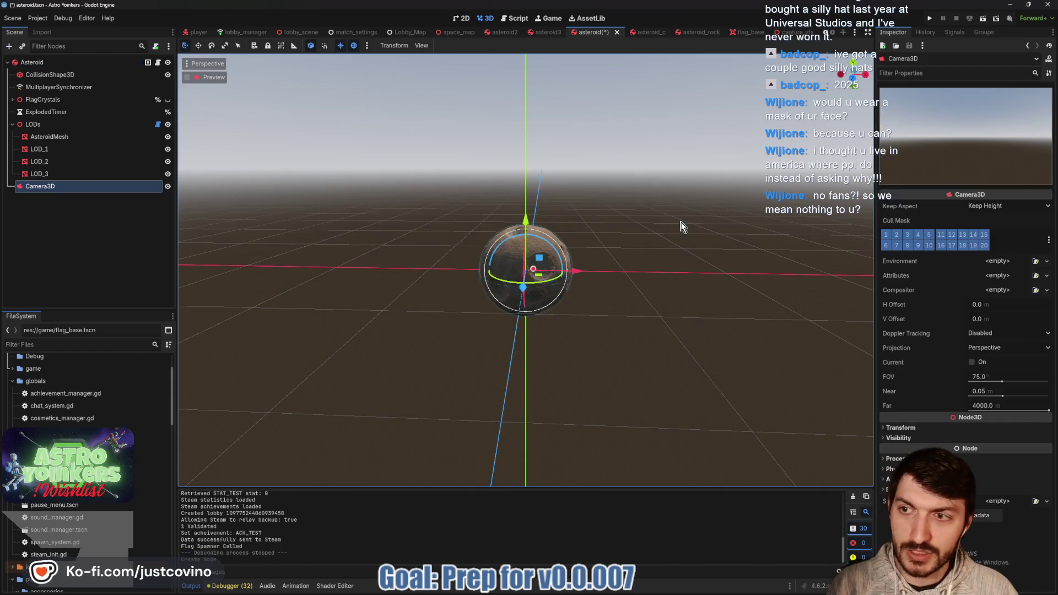
pyautogui.click(903, 427)
pyautogui.scroll(-2, 970, 399)
pyautogui.moveTo(1011, 396); pyautogui.dragTo(1017, 396)
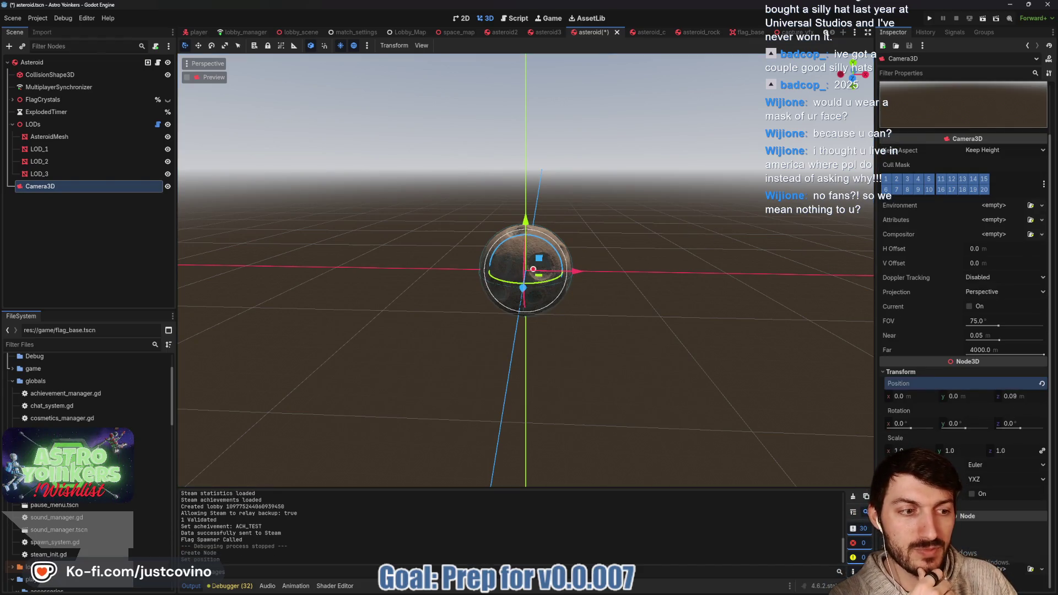
pyautogui.click(187, 77)
pyautogui.moveTo(1014, 396)
pyautogui.mouseDown()
pyautogui.moveTo(1045, 396)
pyautogui.moveTo(1017, 396)
pyautogui.moveTo(1026, 397)
pyautogui.mouseUp()
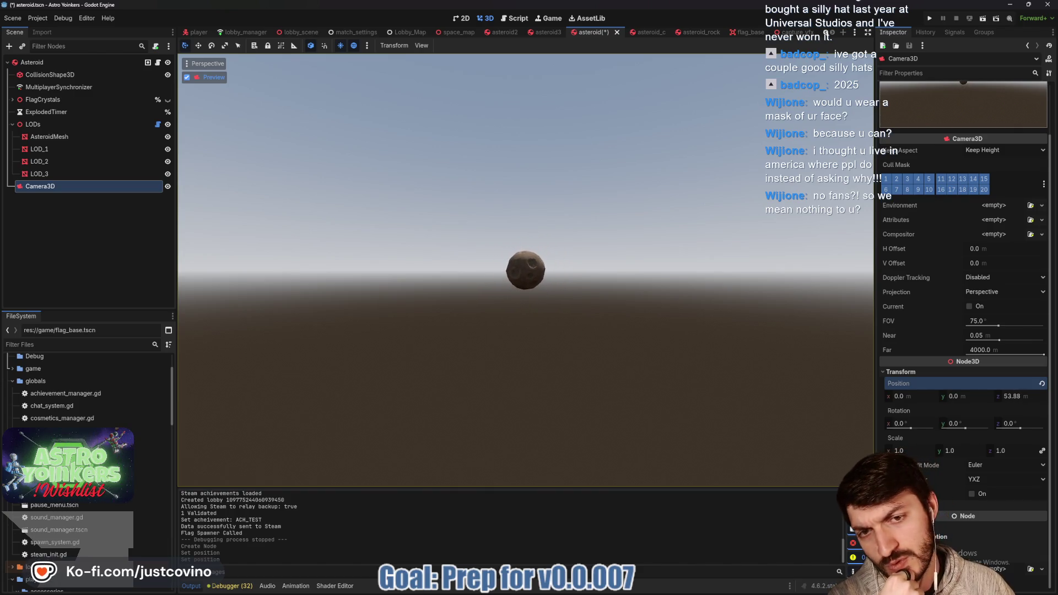
pyautogui.moveTo(1014, 396)
pyautogui.mouseDown()
pyautogui.moveTo(988, 397)
pyautogui.moveTo(1024, 396)
pyautogui.mouseUp()
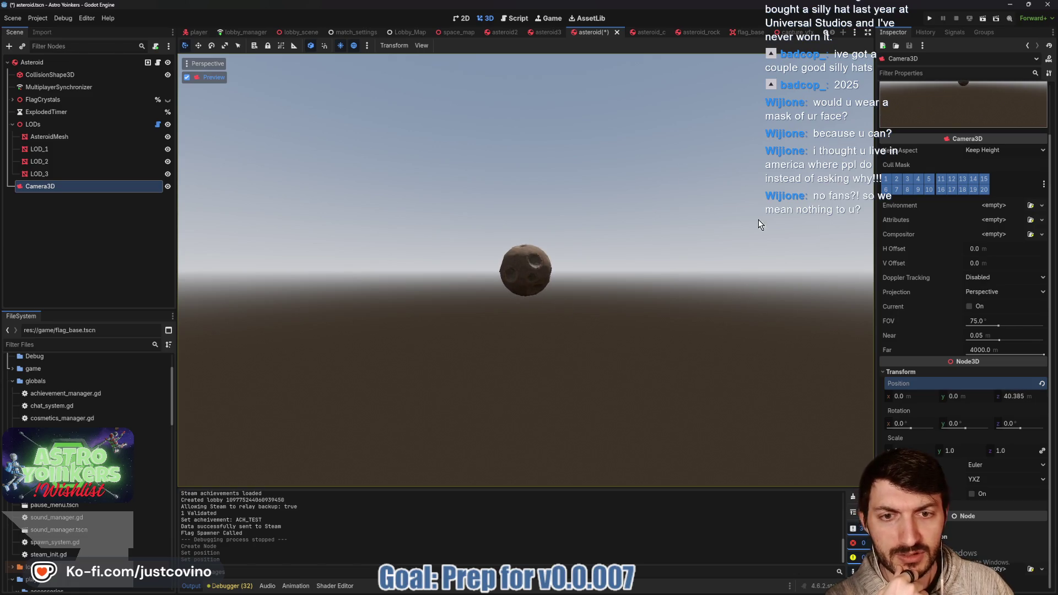
# - Delete the temporary Camera3D and save asteroid.tscn
pyautogui.click(35, 174)
pyautogui.click(47, 187)
pyautogui.press('Delete')
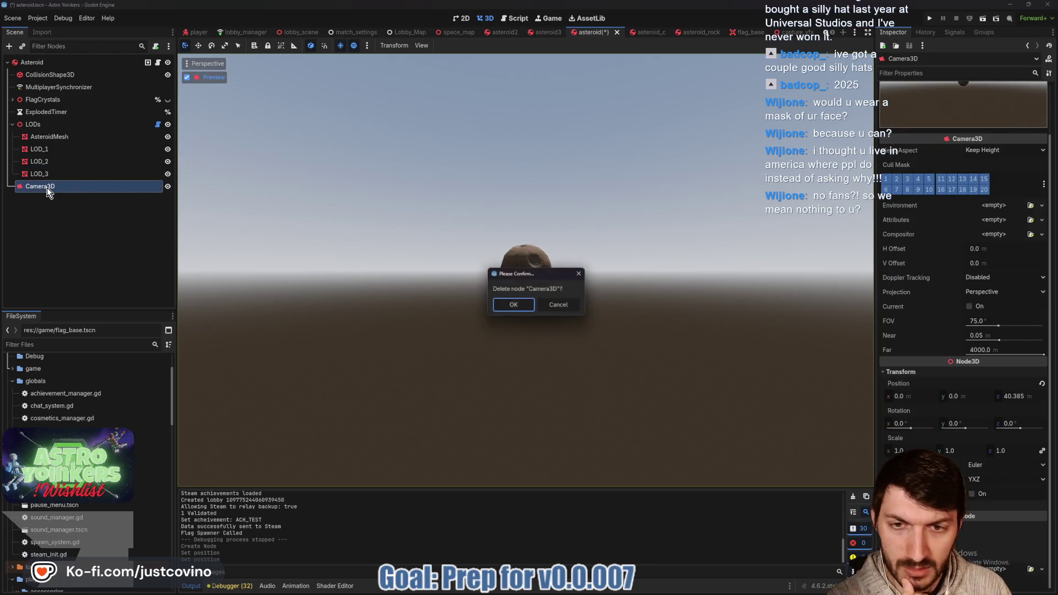
pyautogui.click(512, 306)
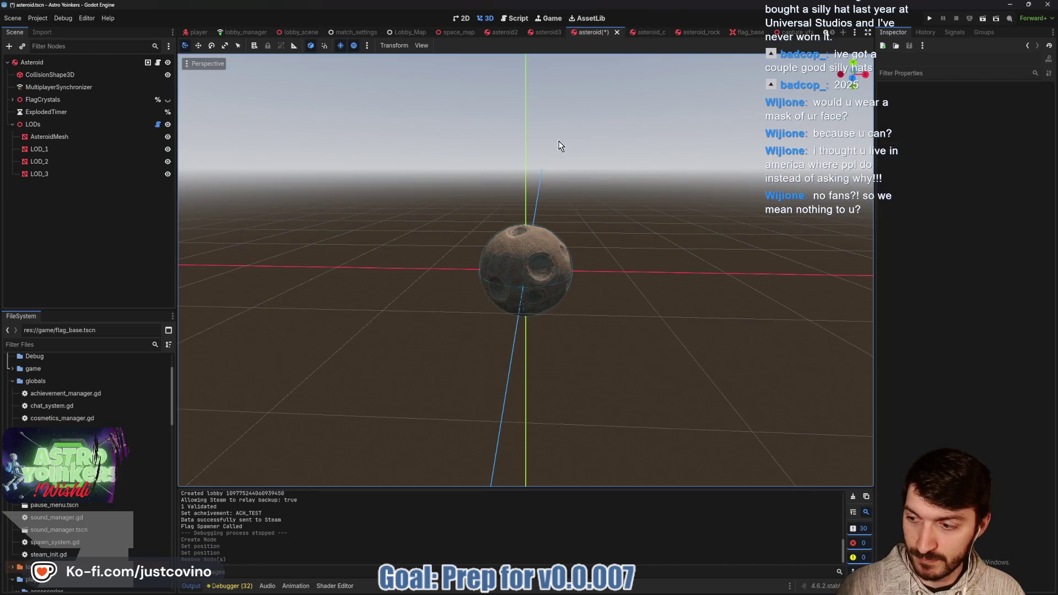
pyautogui.hotkey('ctrl', 's')
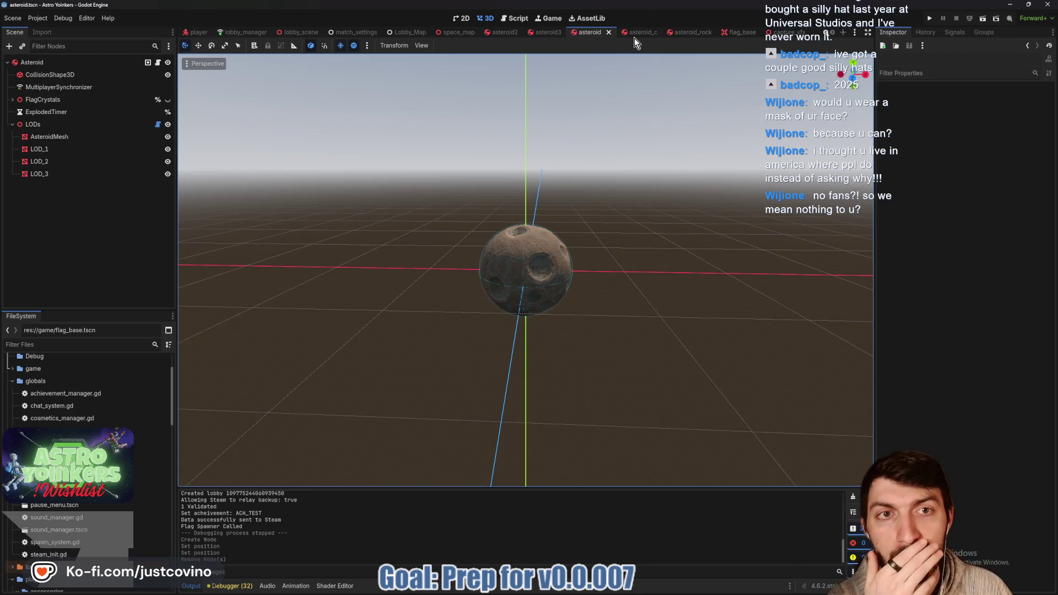
# - Zoom in and out on the asteroid2 scene to check its LOD meshes at different distances
pyautogui.click(692, 31)
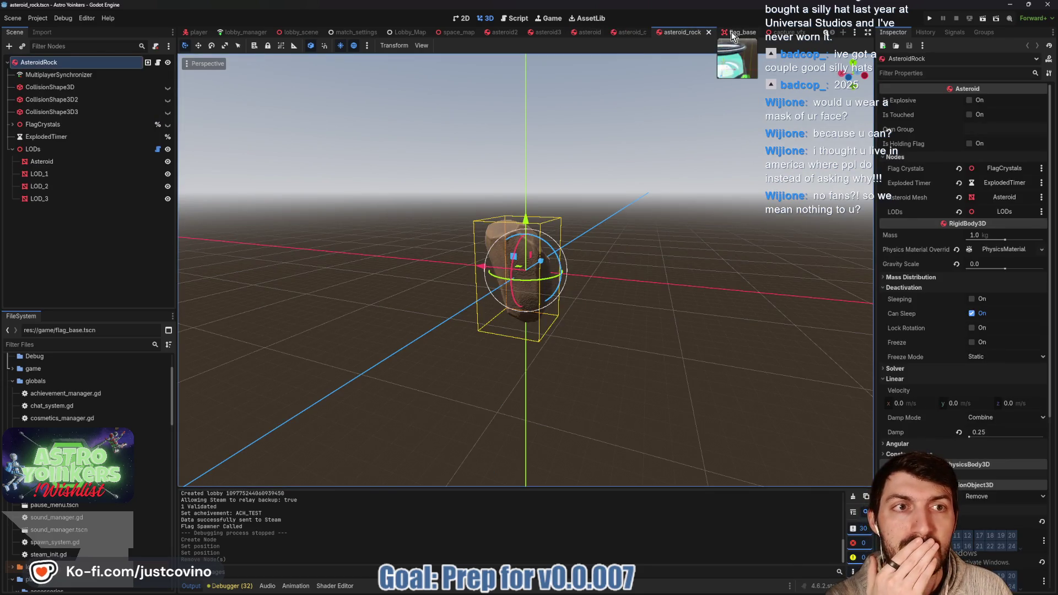
pyautogui.click(548, 32)
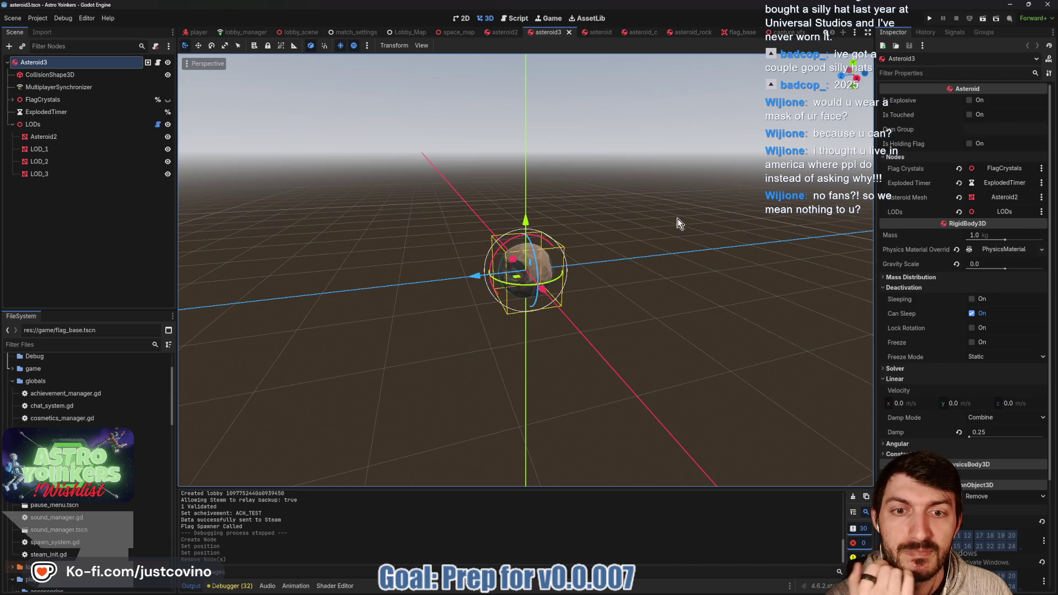
pyautogui.click(699, 246)
pyautogui.click(504, 32)
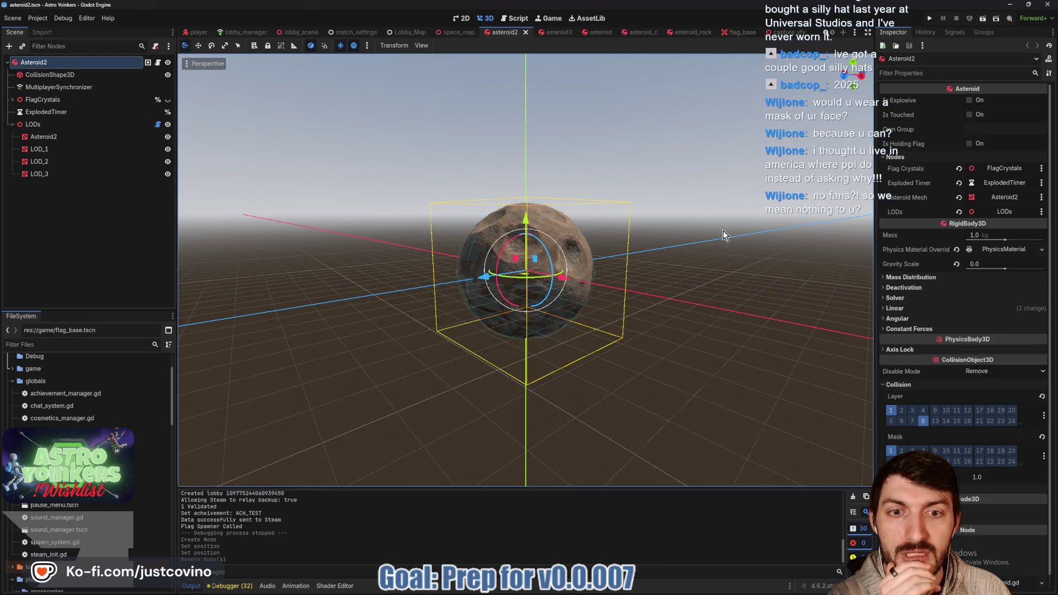
pyautogui.scroll(-2, 644, 236)
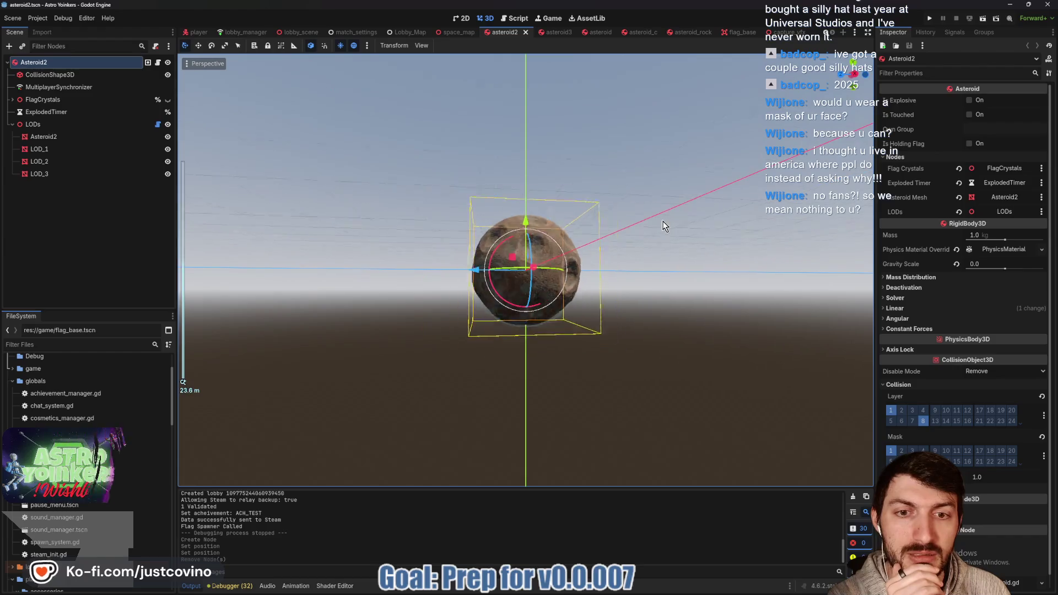
pyautogui.scroll(-10, 664, 226)
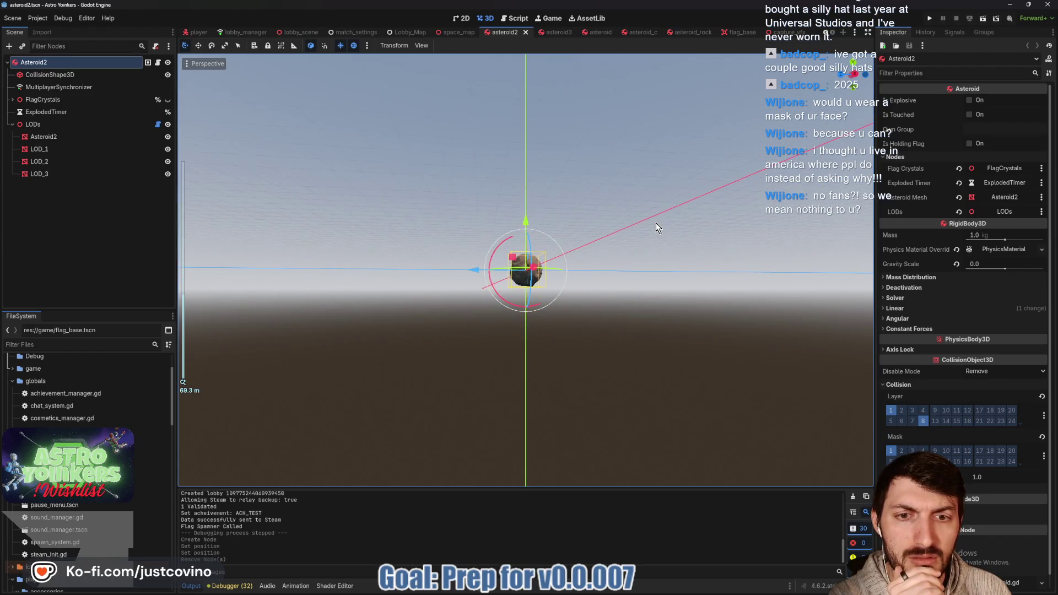
pyautogui.scroll(3, 656, 223)
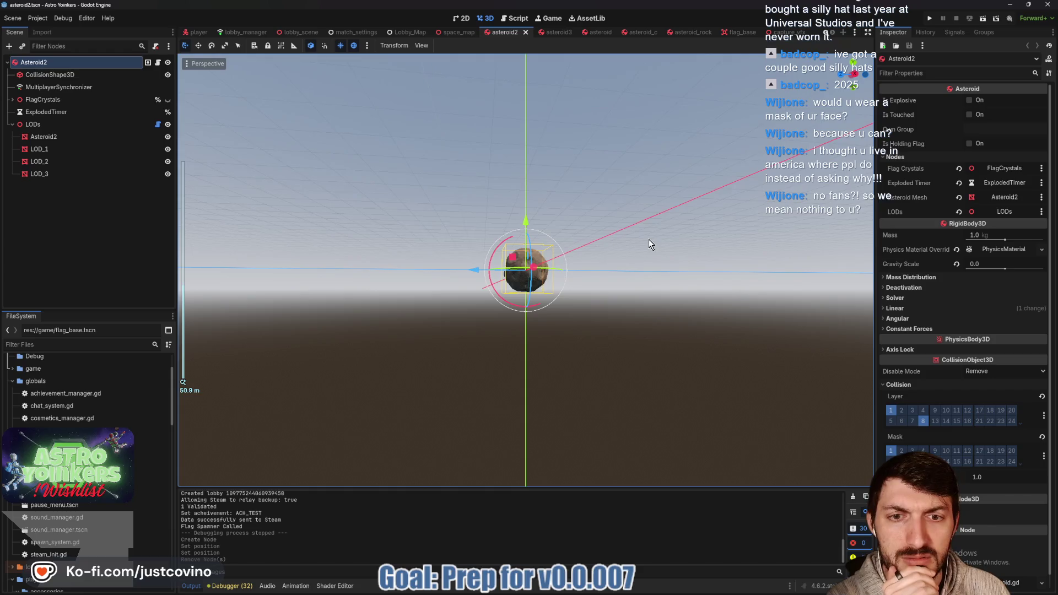
pyautogui.scroll(8, 650, 244)
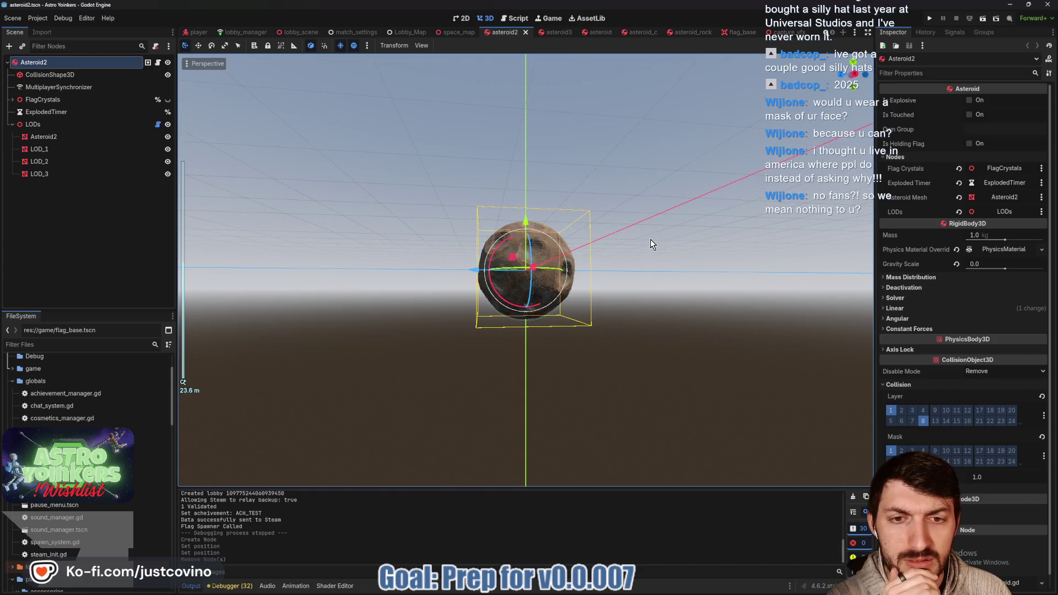
pyautogui.click(651, 240)
pyautogui.scroll(10, 652, 240)
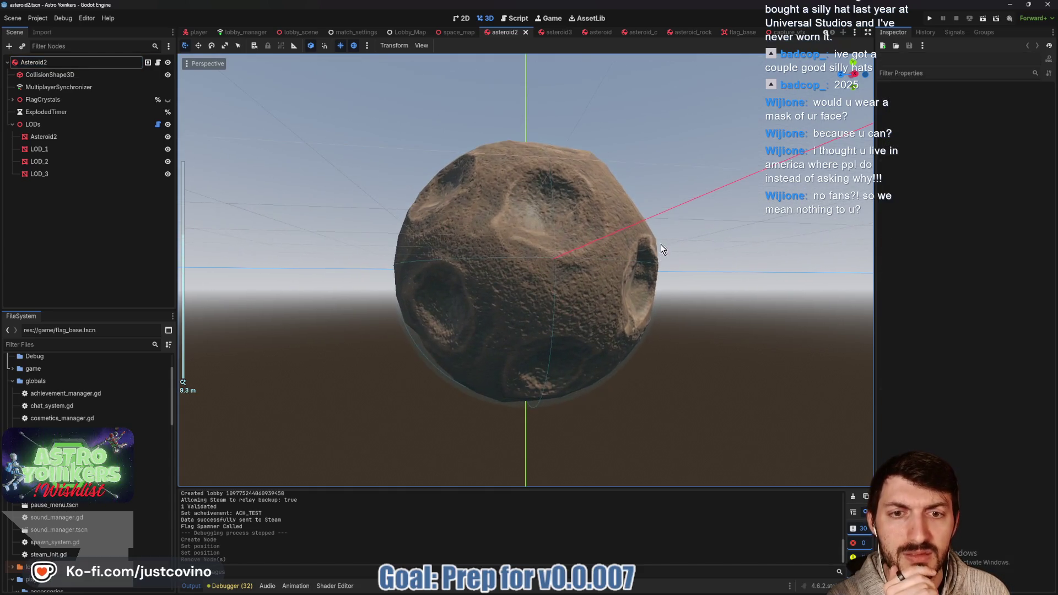
pyautogui.moveTo(660, 244); pyautogui.dragTo(683, 254)
pyautogui.scroll(4, 608, 154)
pyautogui.scroll(-15, 608, 156)
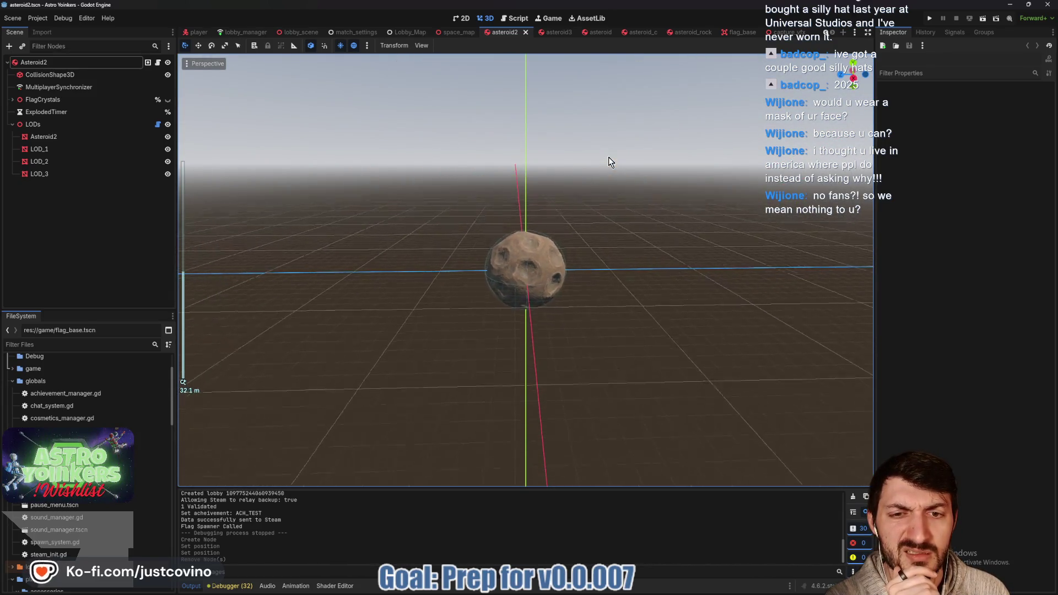
# - Zoom in and out on asteroid3 to check its LODs, then return to the asteroid scene
pyautogui.click(549, 33)
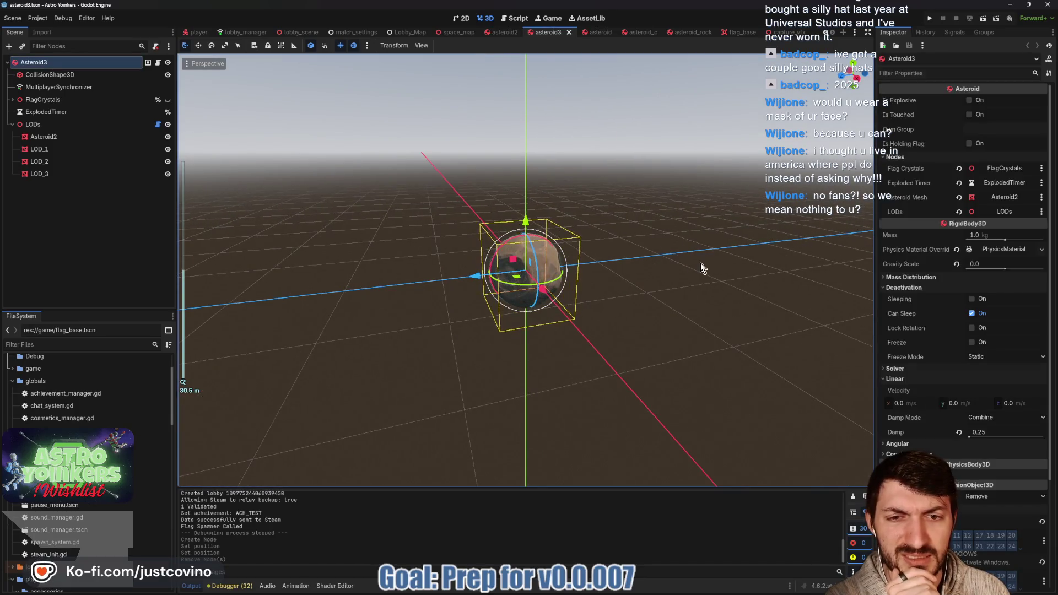
pyautogui.click(688, 272)
pyautogui.scroll(11, 689, 273)
pyautogui.scroll(-7, 689, 270)
pyautogui.scroll(-8, 656, 255)
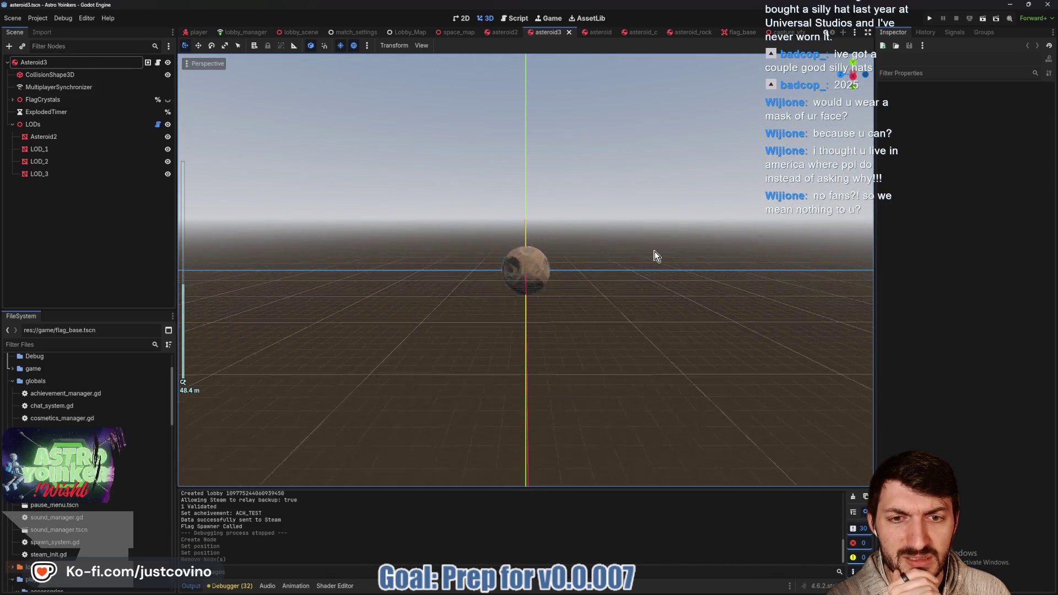
pyautogui.scroll(-4, 656, 255)
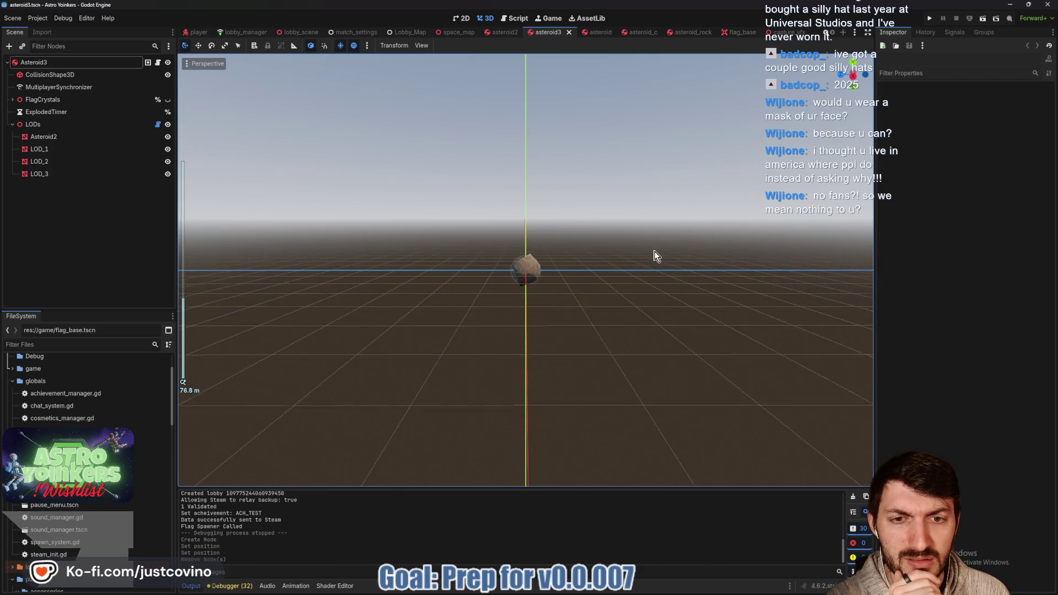
pyautogui.scroll(8, 652, 255)
pyautogui.click(595, 33)
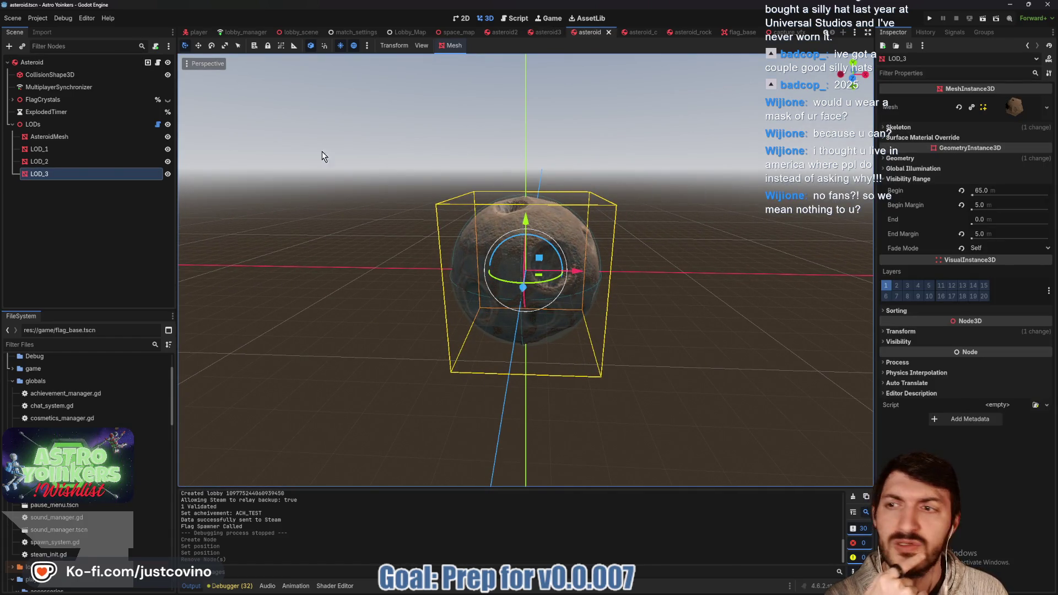
# - Inspect the asteroid's LODs node settings and zoom out to watch its LOD change
pyautogui.click(77, 124)
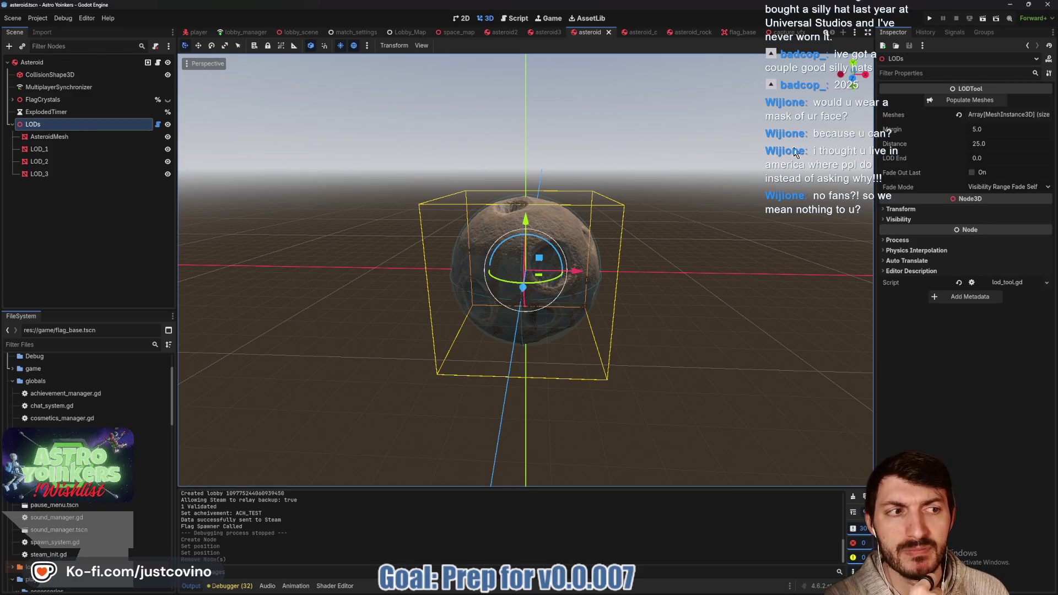
pyautogui.scroll(-5, 794, 153)
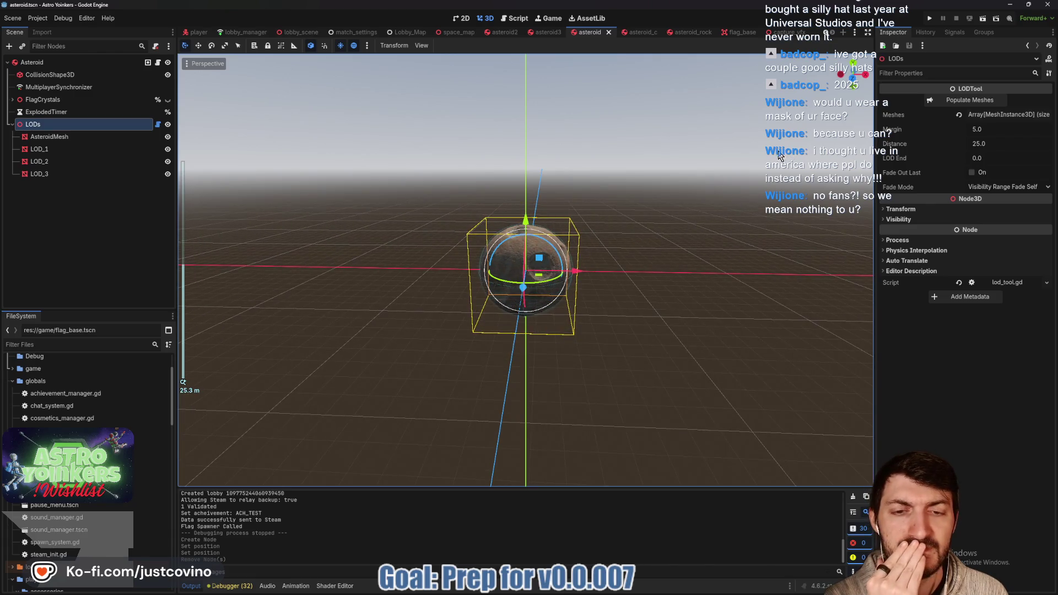
pyautogui.moveTo(777, 160)
pyautogui.mouseDown()
pyautogui.moveTo(760, 181)
pyautogui.moveTo(761, 203)
pyautogui.mouseUp()
pyautogui.scroll(-3, 762, 183)
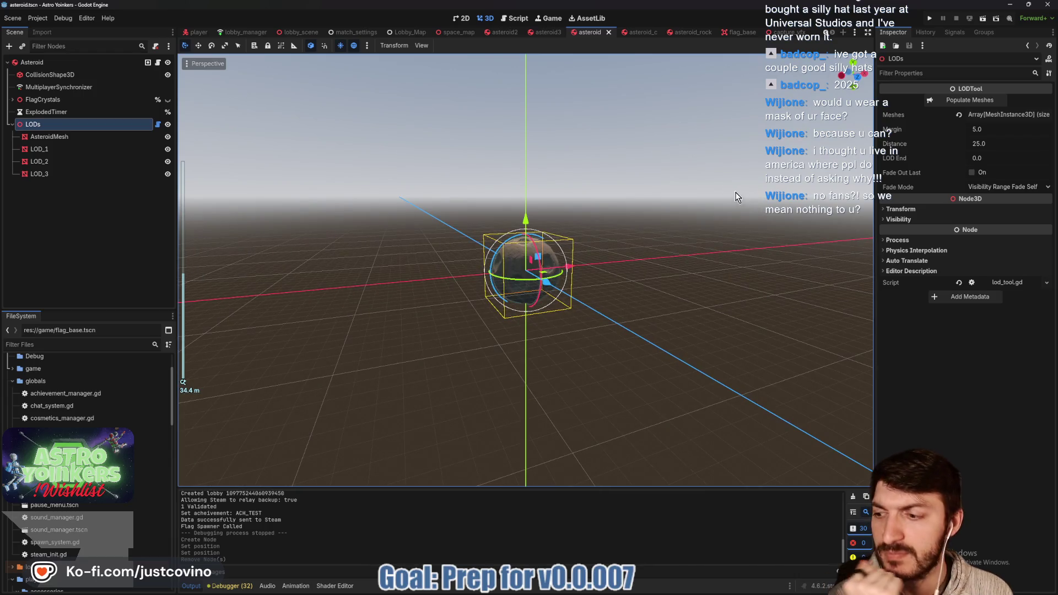
# - Check asteroid_c, asteroid_rock, asteroid2 and asteroid at varying zoom, then run Astro Yoinkers
pyautogui.click(639, 33)
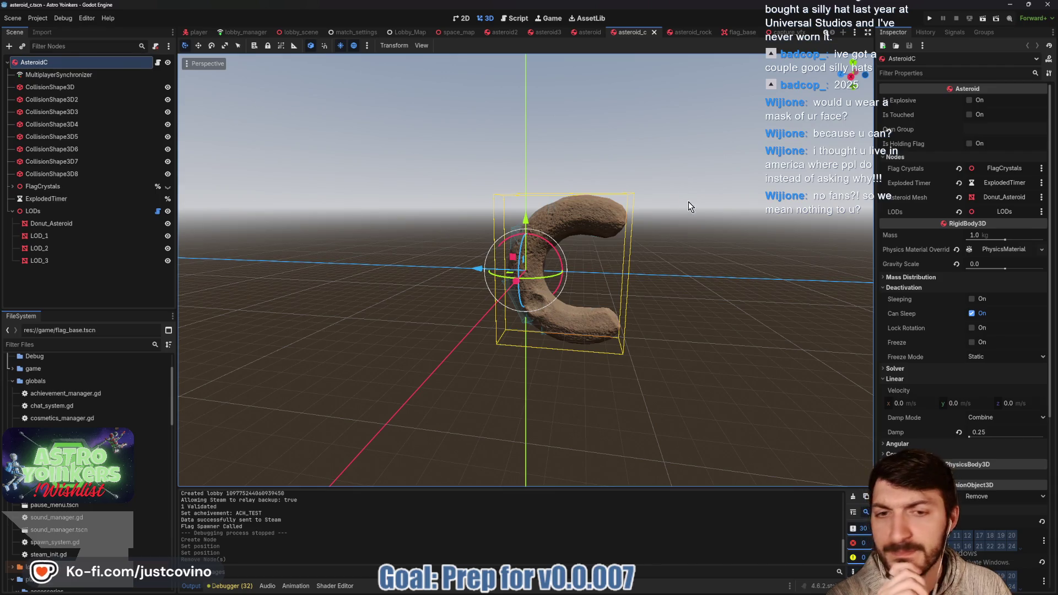
pyautogui.scroll(2, 689, 205)
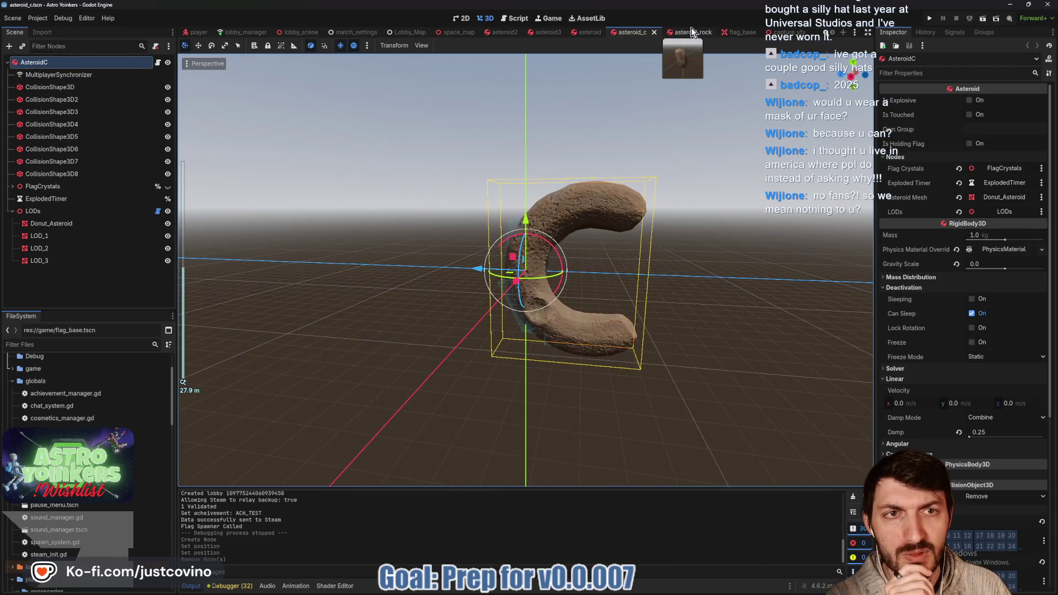
pyautogui.click(691, 31)
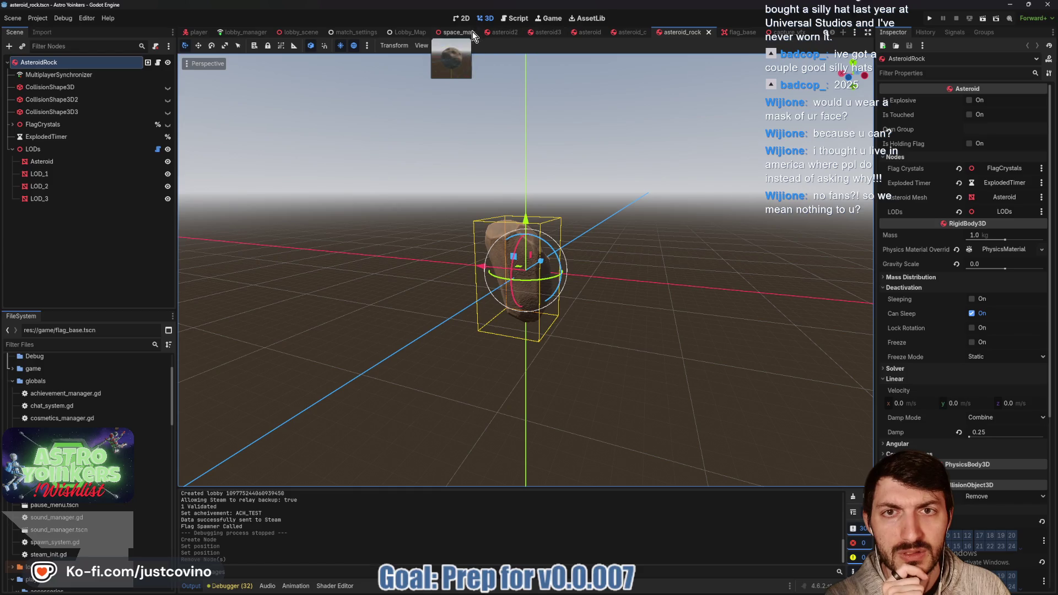
pyautogui.click(508, 33)
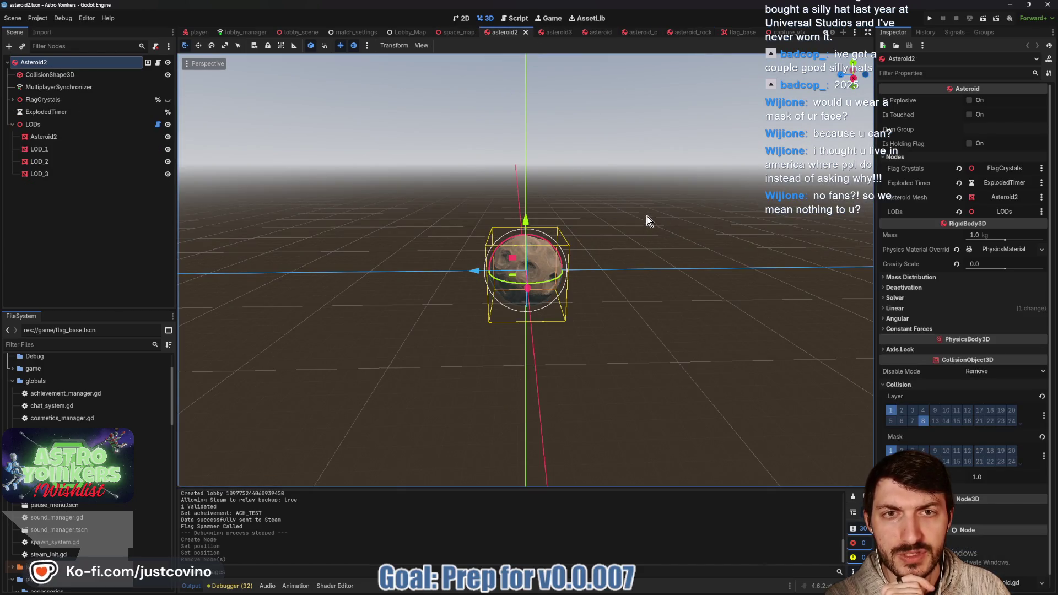
pyautogui.click(592, 34)
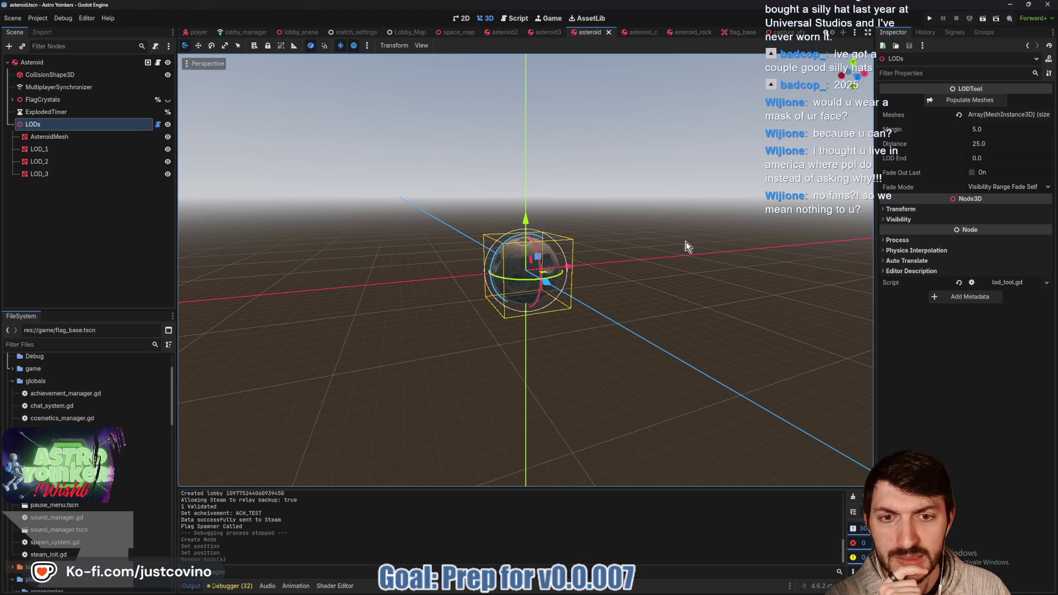
pyautogui.scroll(10, 687, 251)
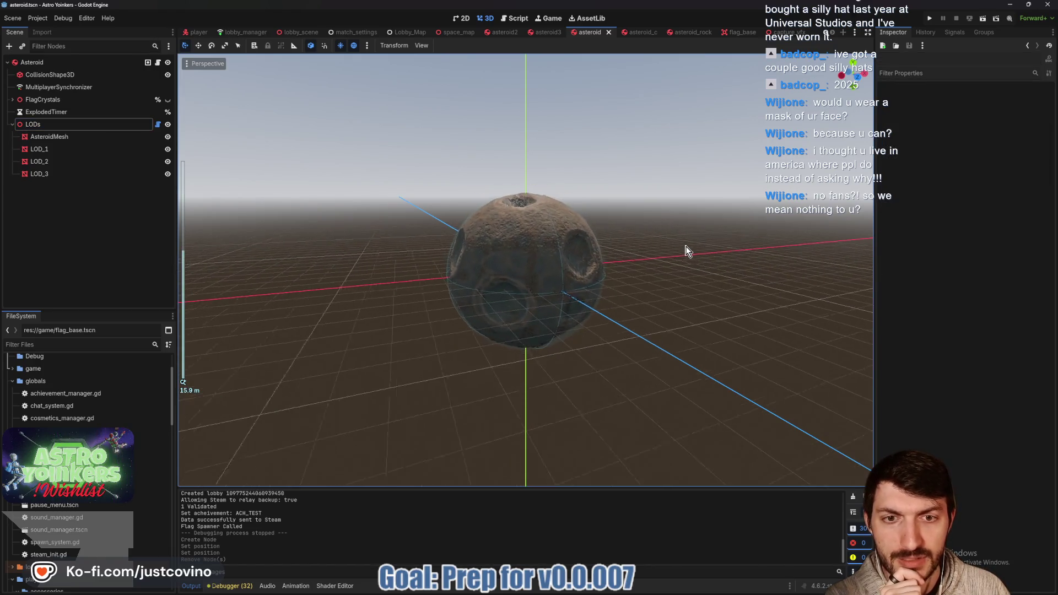
pyautogui.scroll(-10, 687, 250)
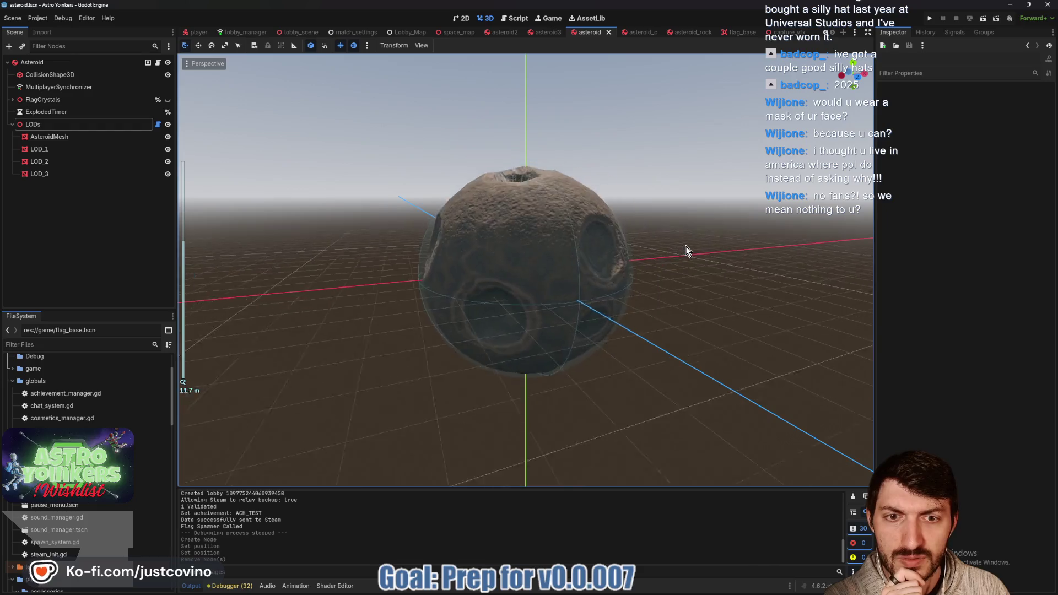
pyautogui.scroll(-2, 687, 250)
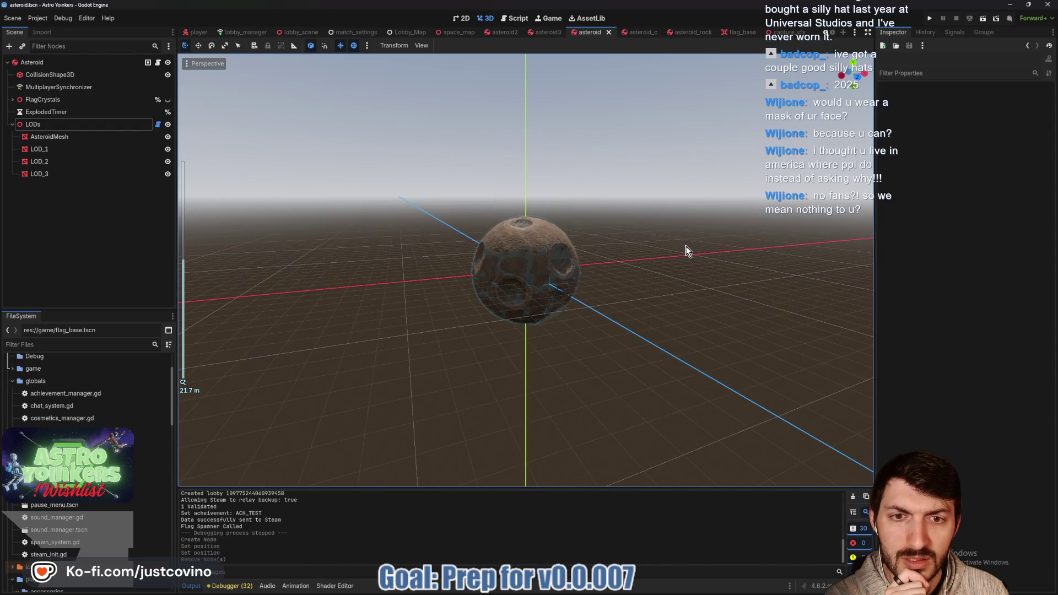
pyautogui.click(930, 18)
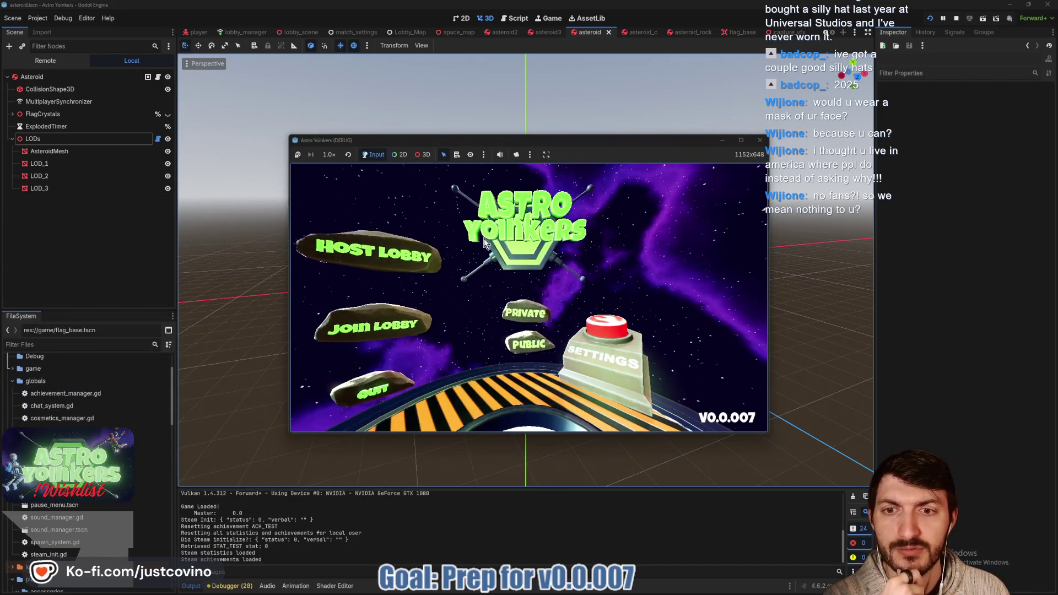
# - Host a public lobby and move the character onto the green launch pad
pyautogui.click(512, 242)
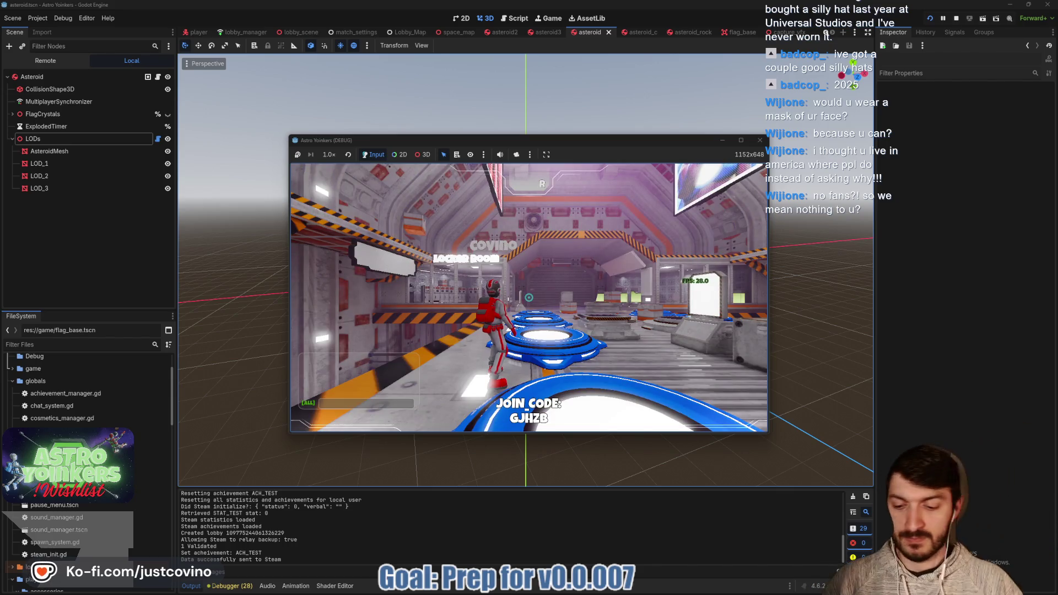
pyautogui.press('d')
pyautogui.press('a')
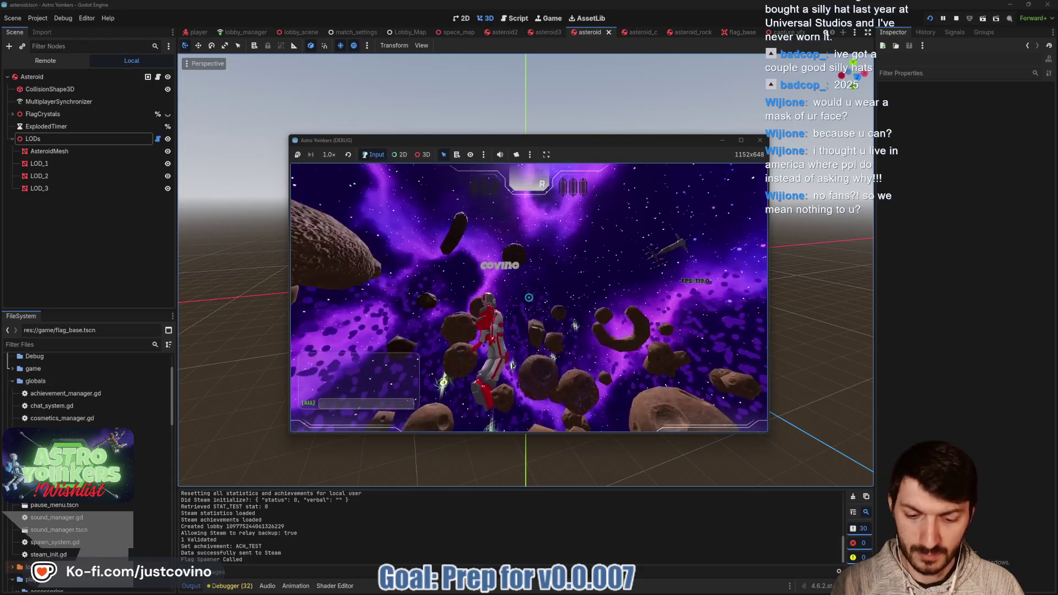
# - Stop the running game with F8 and open the asteroid3 scene
pyautogui.press('F8')
pyautogui.moveTo(564, 176); pyautogui.dragTo(791, 152)
pyautogui.click(551, 32)
pyautogui.moveTo(650, 224)
pyautogui.mouseDown()
pyautogui.moveTo(739, 249)
pyautogui.moveTo(676, 251)
pyautogui.mouseUp()
pyautogui.click(476, 200)
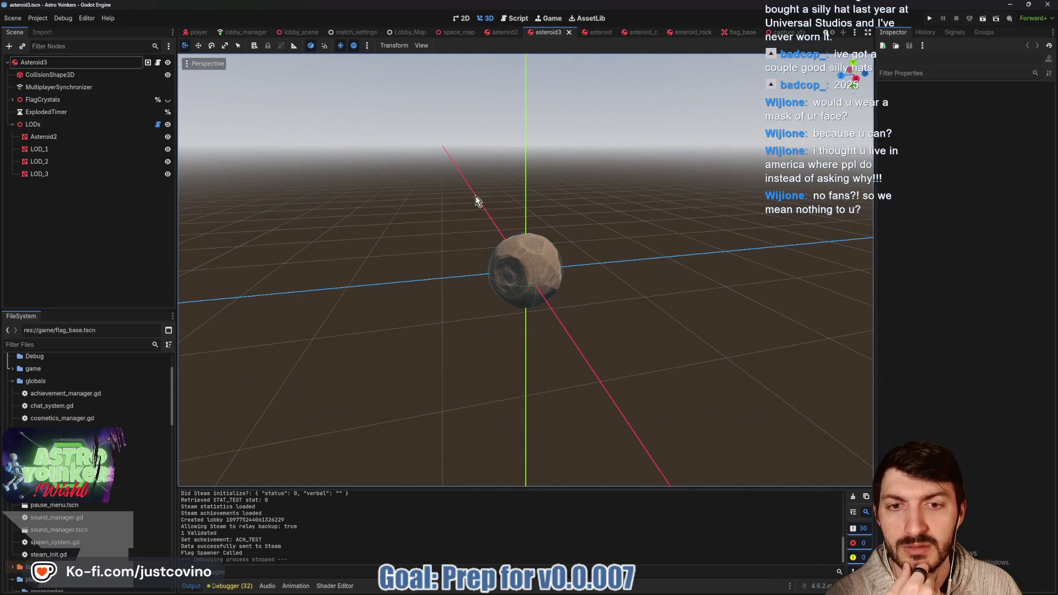
# - Add a Camera3D under Asteroid3 and preview the scene through it
pyautogui.click(78, 64)
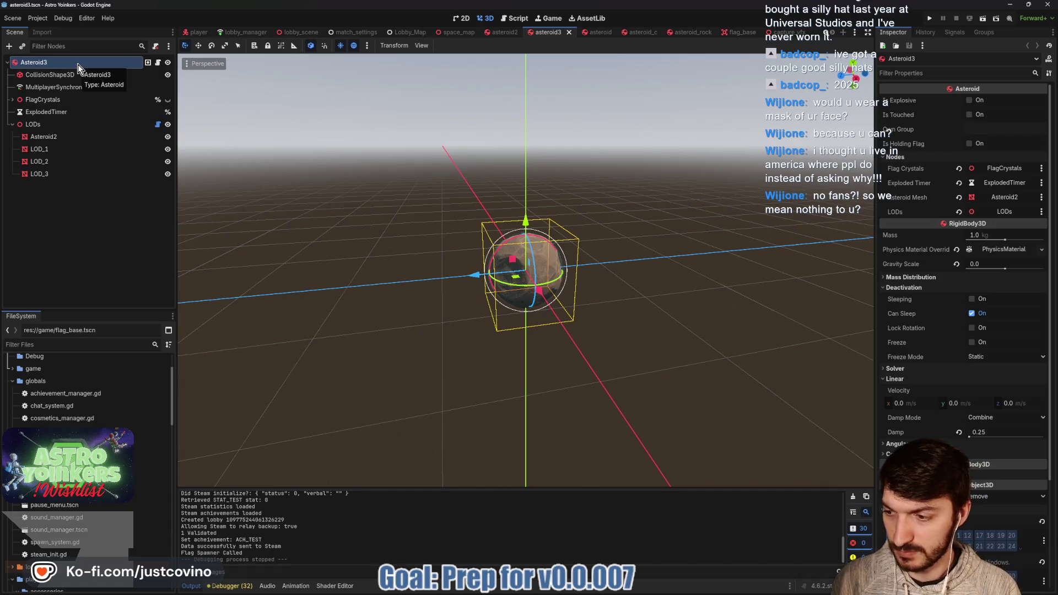
pyautogui.hotkey('ctrl', 'a')
pyautogui.write('camera')
pyautogui.press('Return')
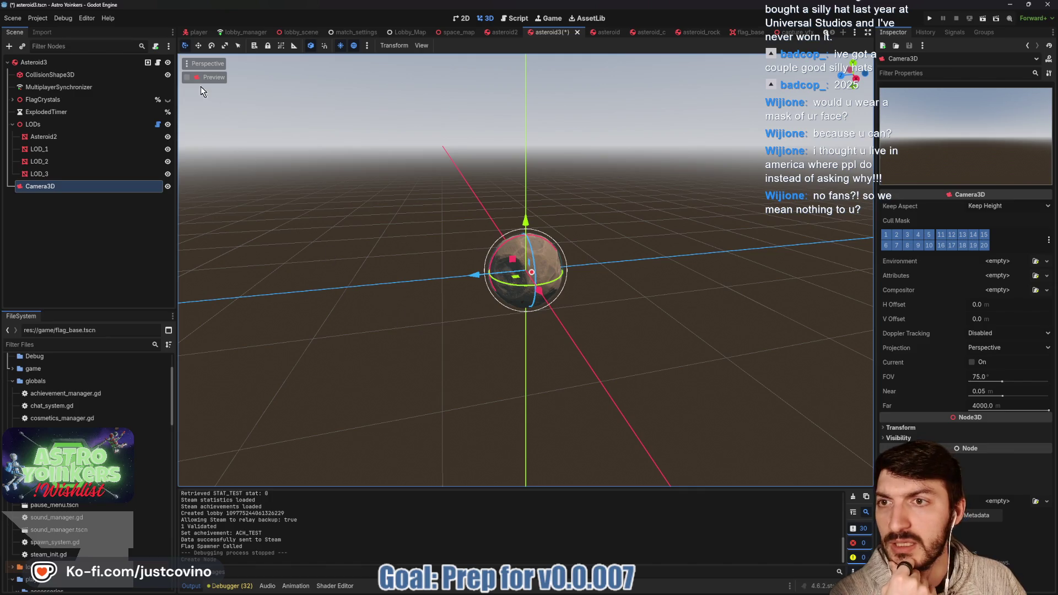
pyautogui.click(201, 86)
pyautogui.click(104, 186)
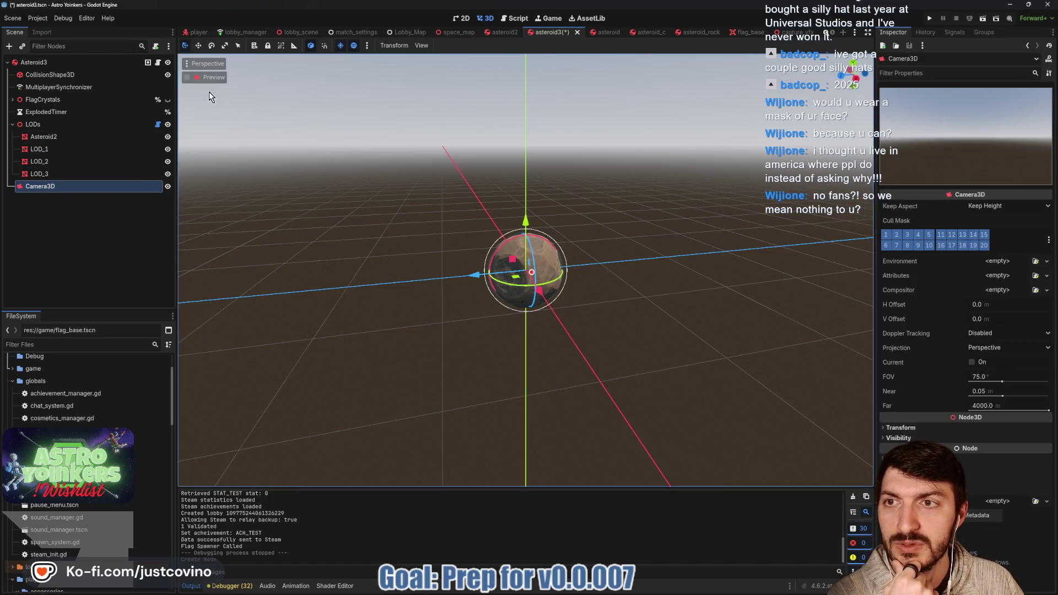
pyautogui.click(190, 78)
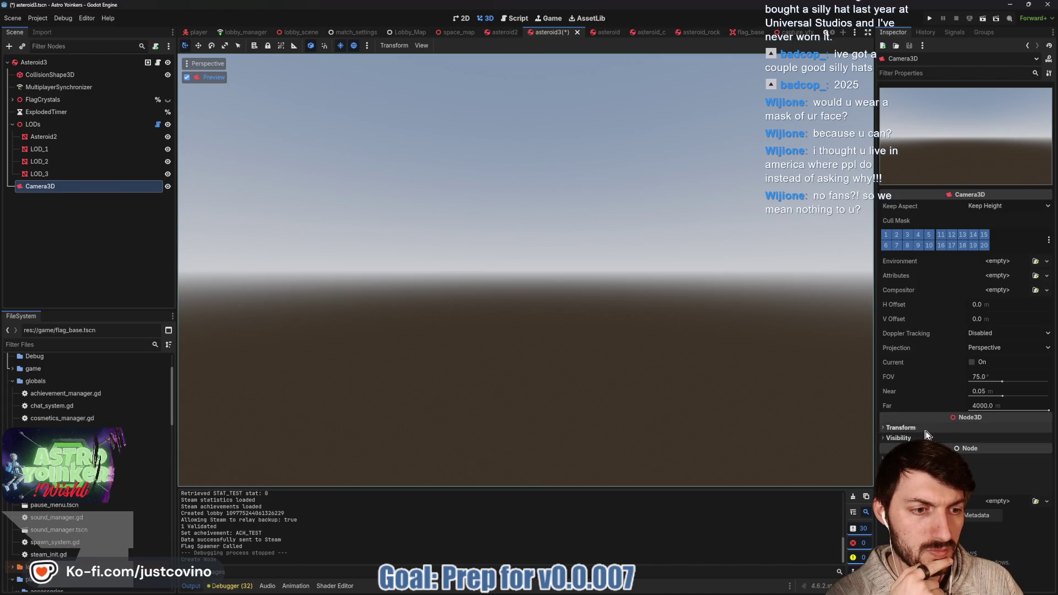
# - Move the camera's z position from 5.245 outward and back to watch LODs switch, then open lod_tool.gd
pyautogui.click(1014, 427)
pyautogui.click(1013, 440)
pyautogui.hotkey('ctrl', 'v')
pyautogui.moveTo(1014, 451)
pyautogui.mouseDown()
pyautogui.moveTo(1045, 451)
pyautogui.moveTo(1018, 452)
pyautogui.moveTo(1036, 452)
pyautogui.mouseUp()
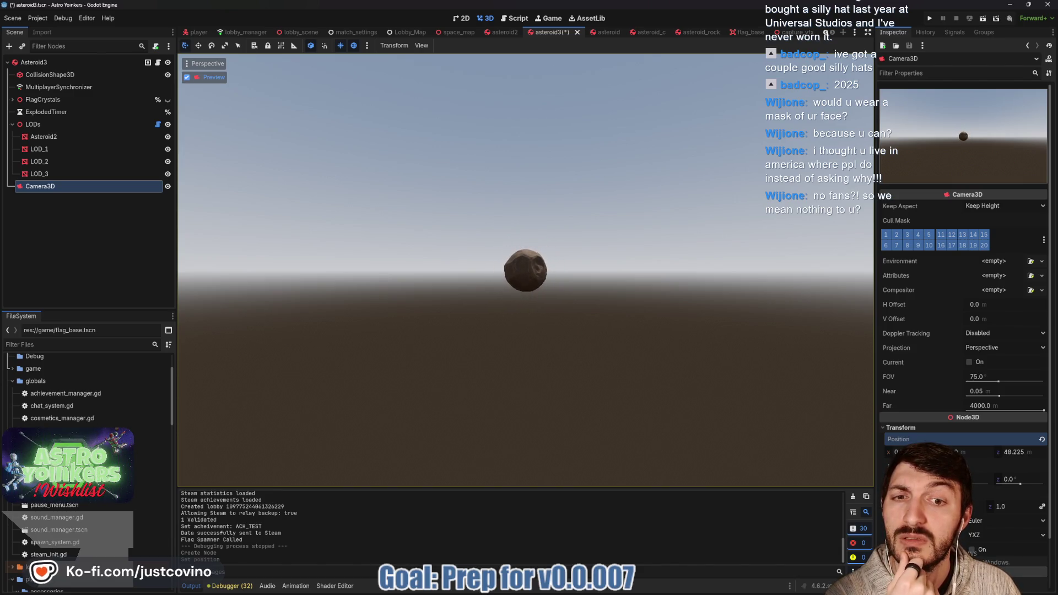
pyautogui.moveTo(1014, 451); pyautogui.dragTo(1031, 452)
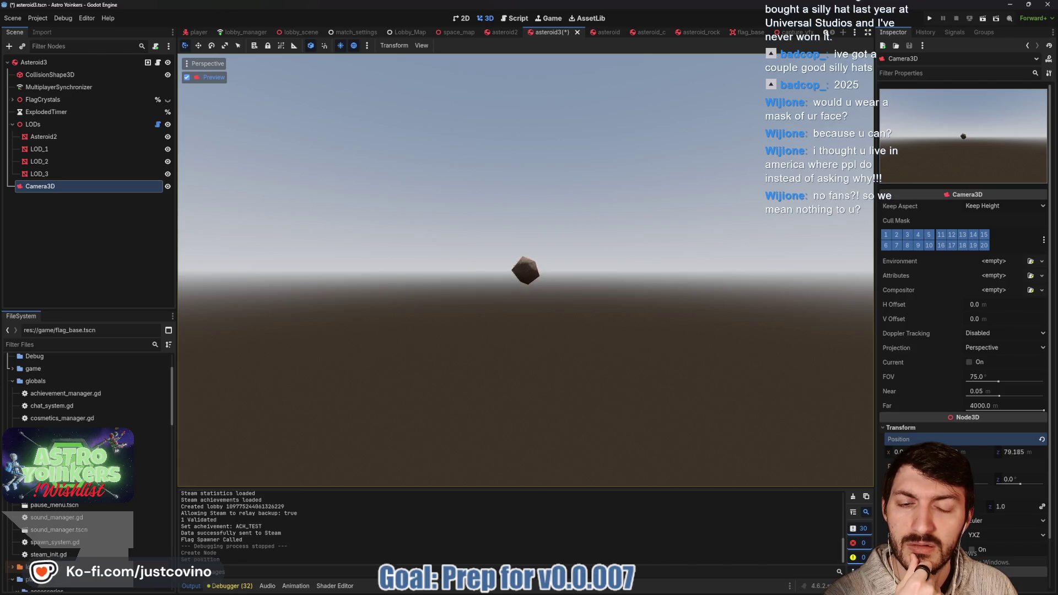
pyautogui.moveTo(1014, 452); pyautogui.dragTo(1000, 452)
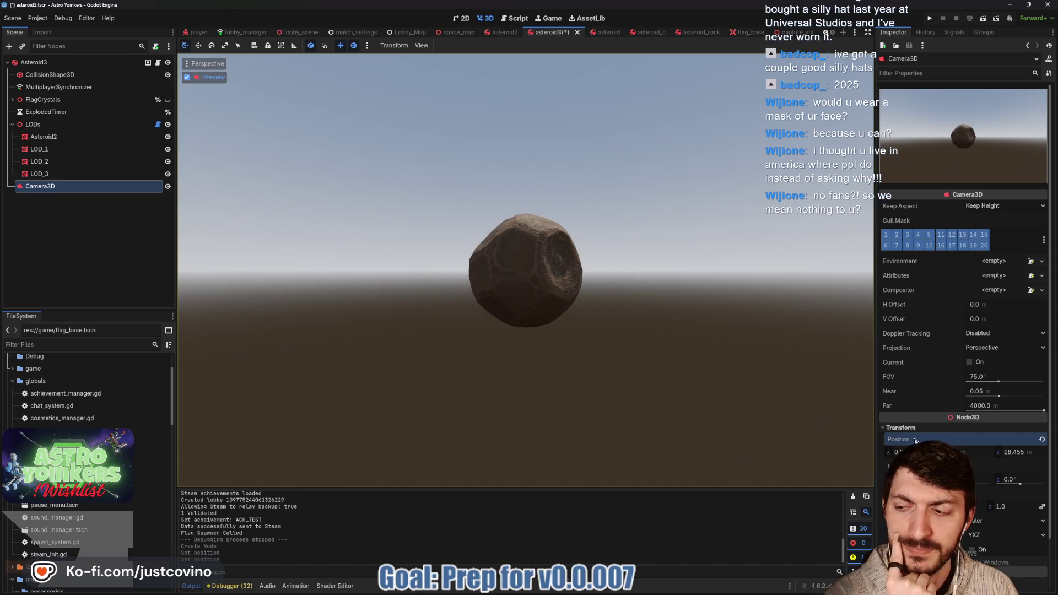
pyautogui.click(157, 124)
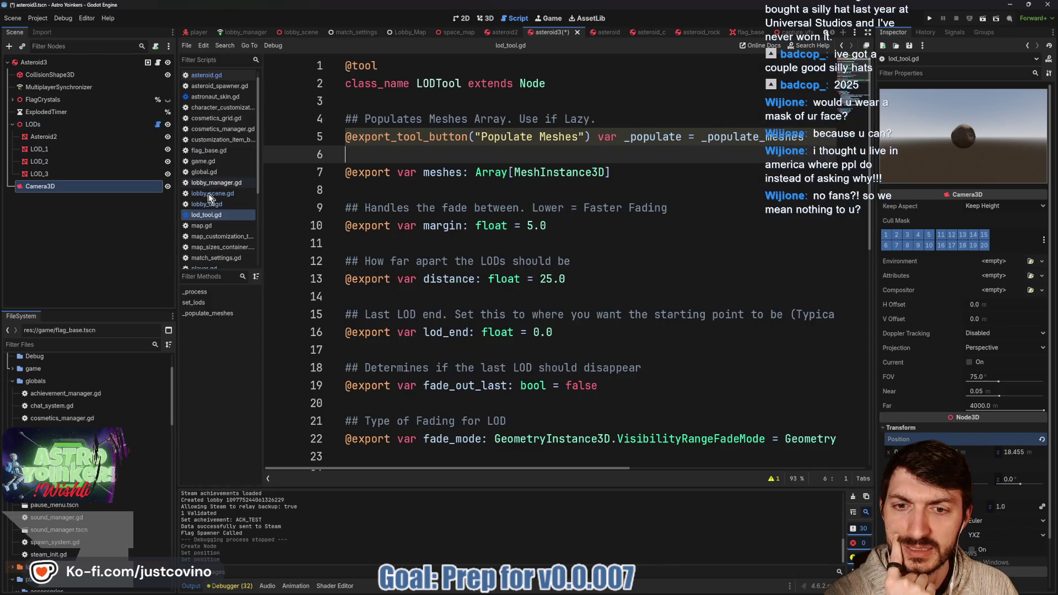
# - Scroll through lod_tool.gd and highlight _process on line 26
pyautogui.scroll(-7, 554, 263)
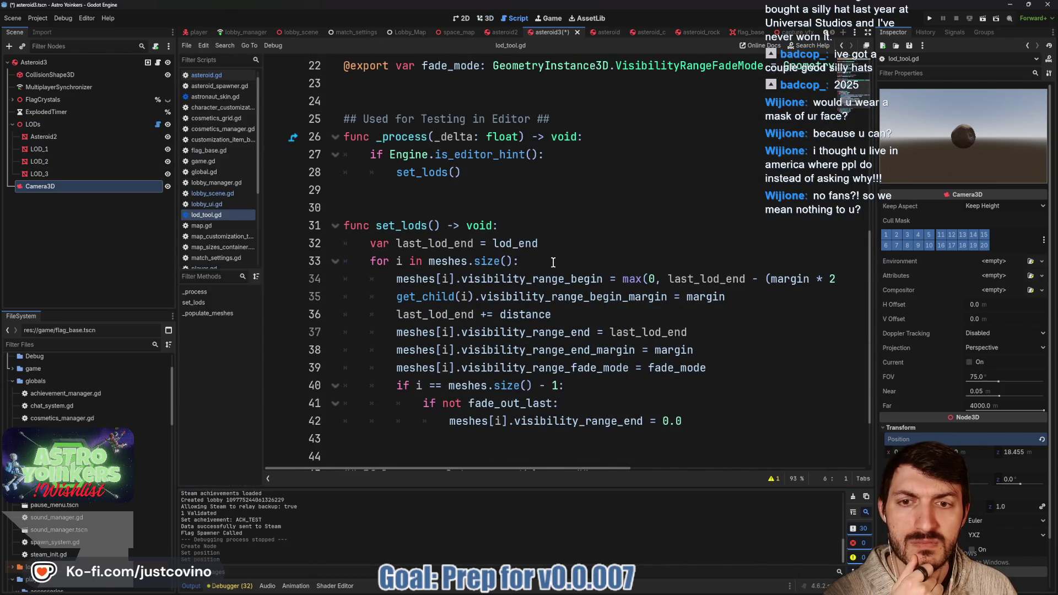
pyautogui.scroll(4, 551, 261)
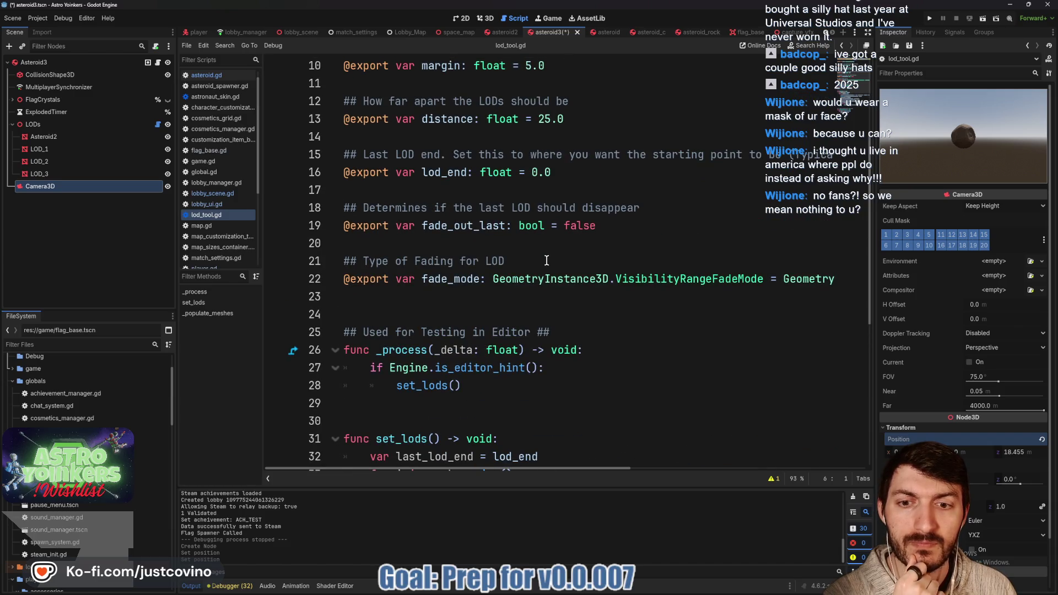
pyautogui.scroll(-6, 546, 260)
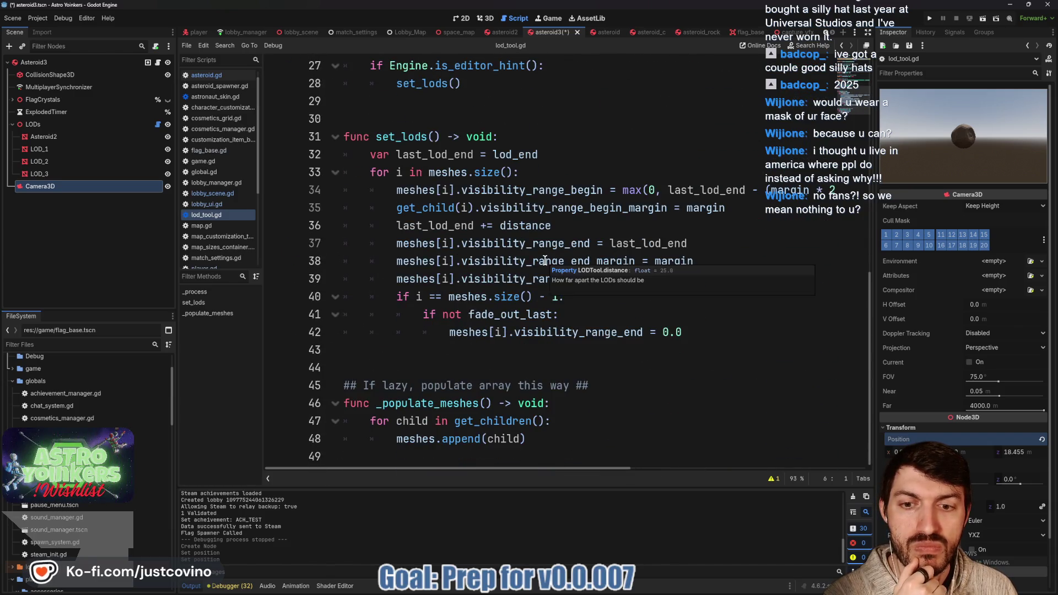
pyautogui.scroll(2, 542, 260)
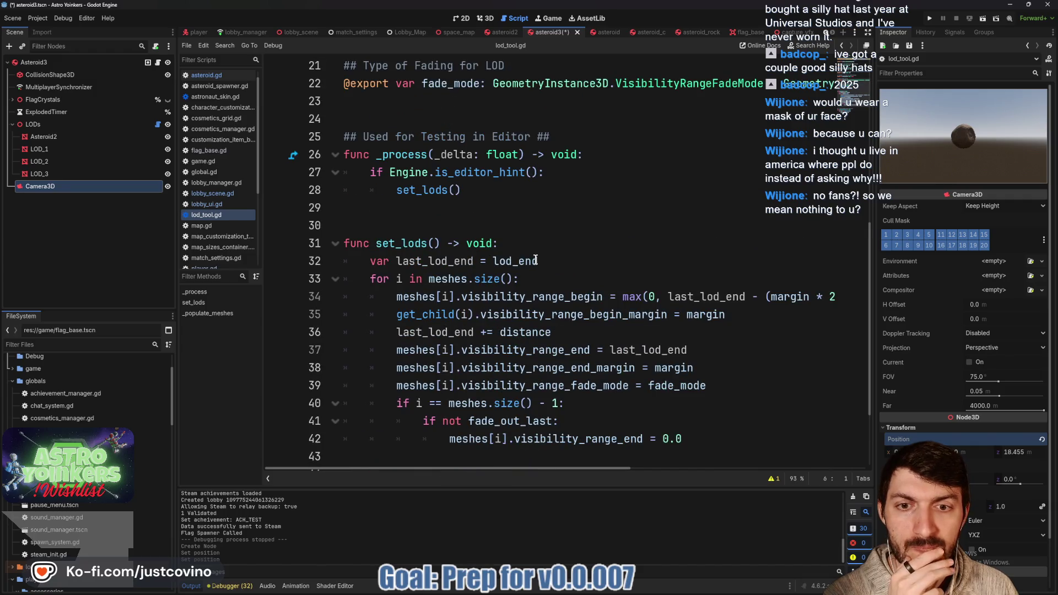
pyautogui.scroll(2, 533, 261)
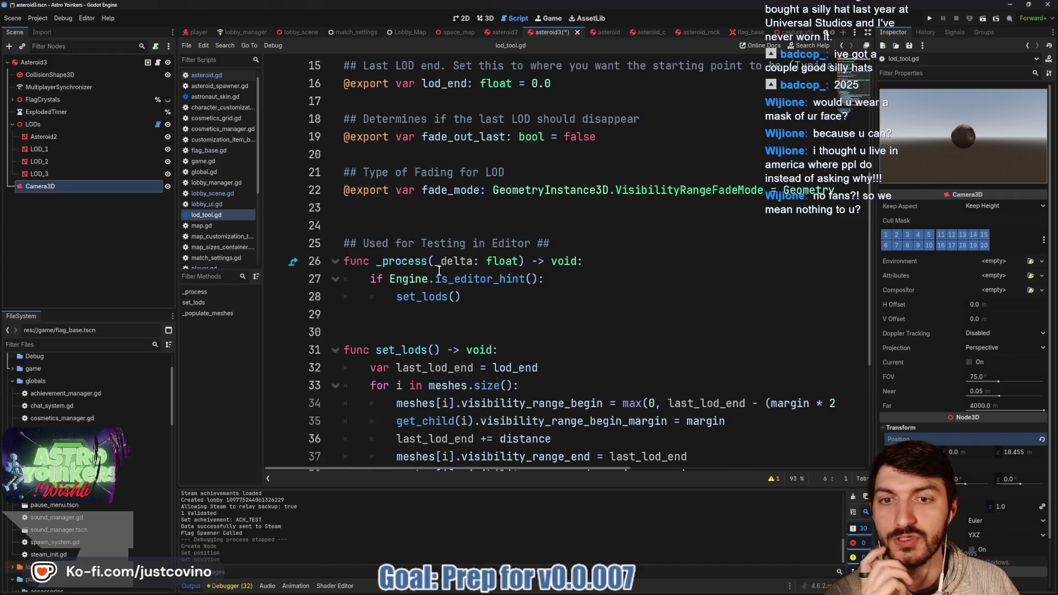
pyautogui.doubleClick(413, 262)
pyautogui.scroll(-3, 507, 317)
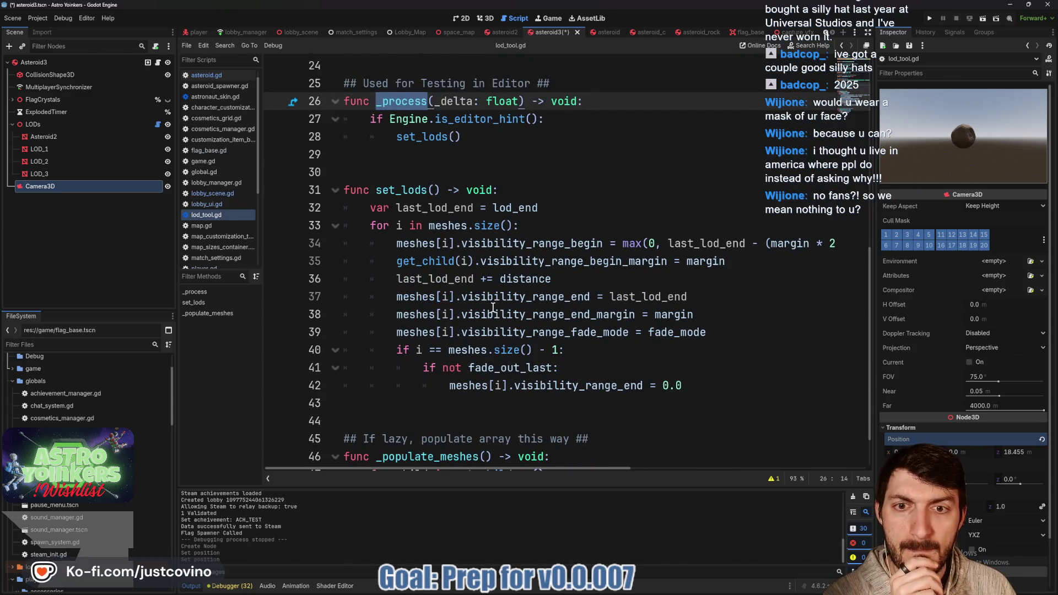
# - Review the LODs node's LODTool settings, then open Asteroid3's asteroid.gd script
pyautogui.click(70, 126)
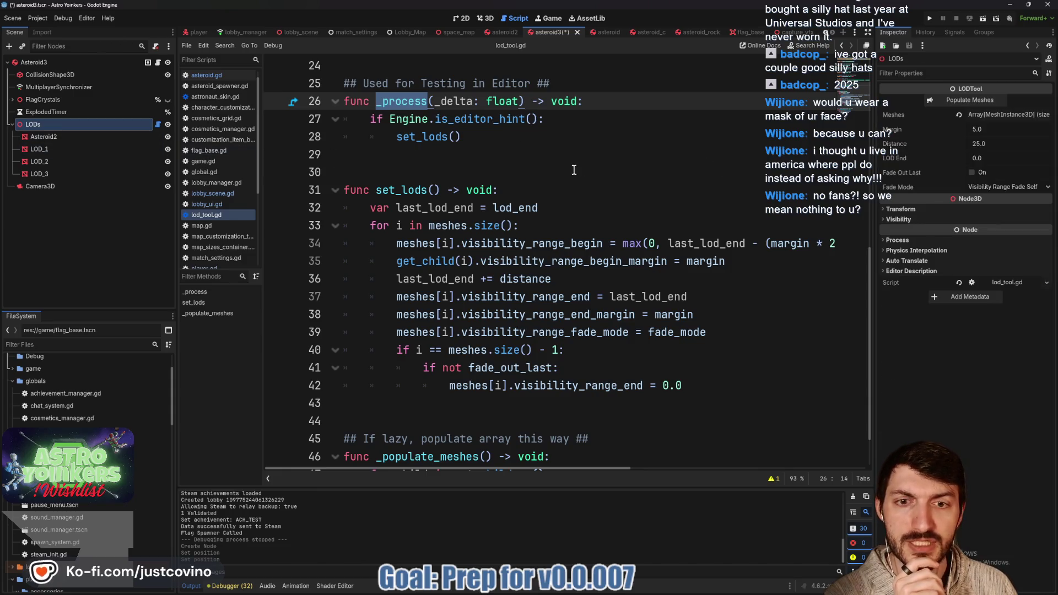
pyautogui.scroll(-1, 541, 172)
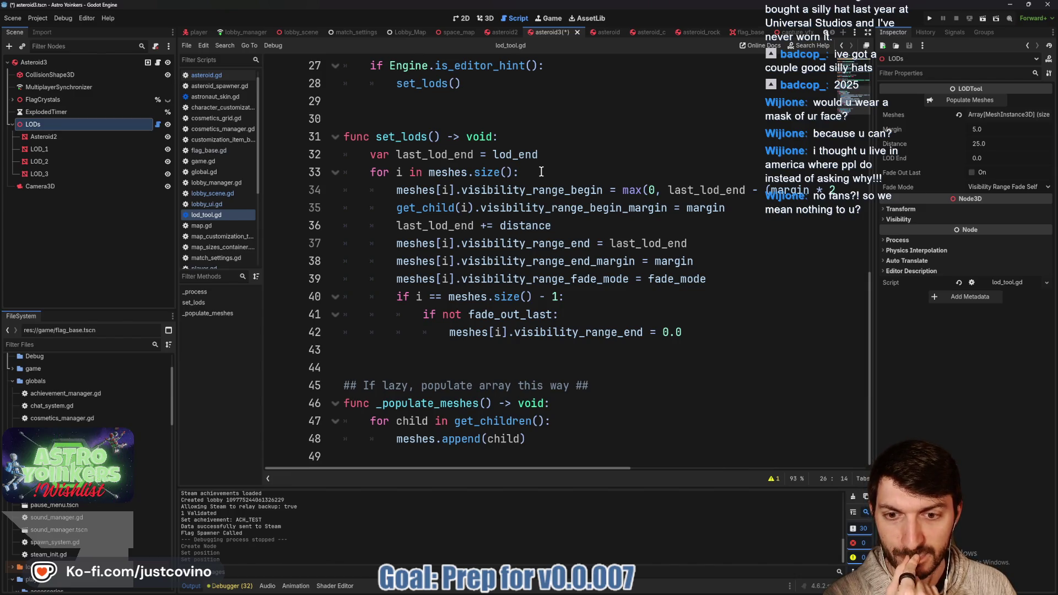
pyautogui.scroll(3, 541, 172)
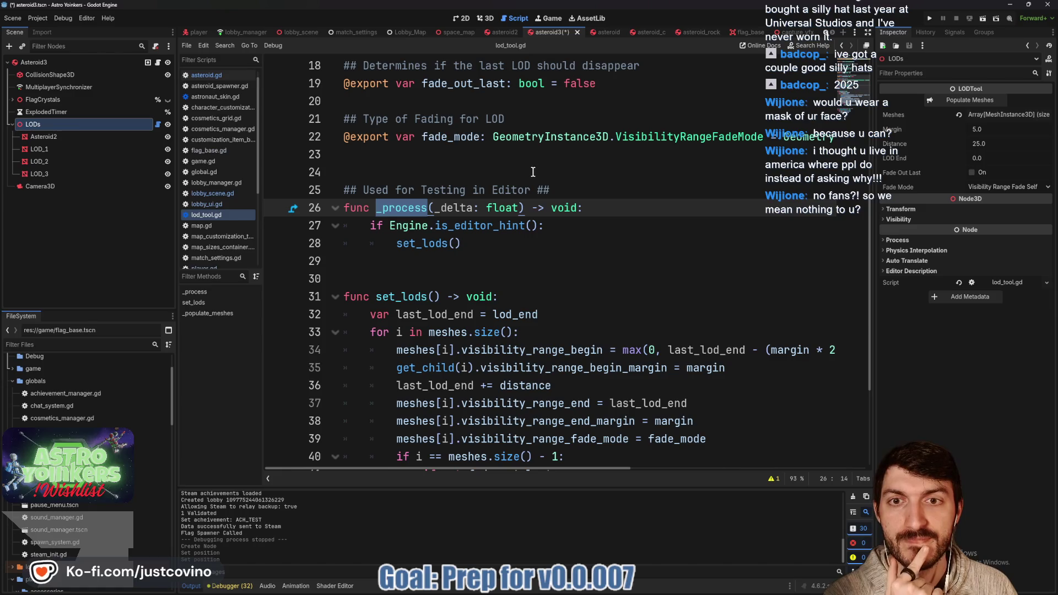
pyautogui.click(156, 64)
pyautogui.scroll(-6, 562, 208)
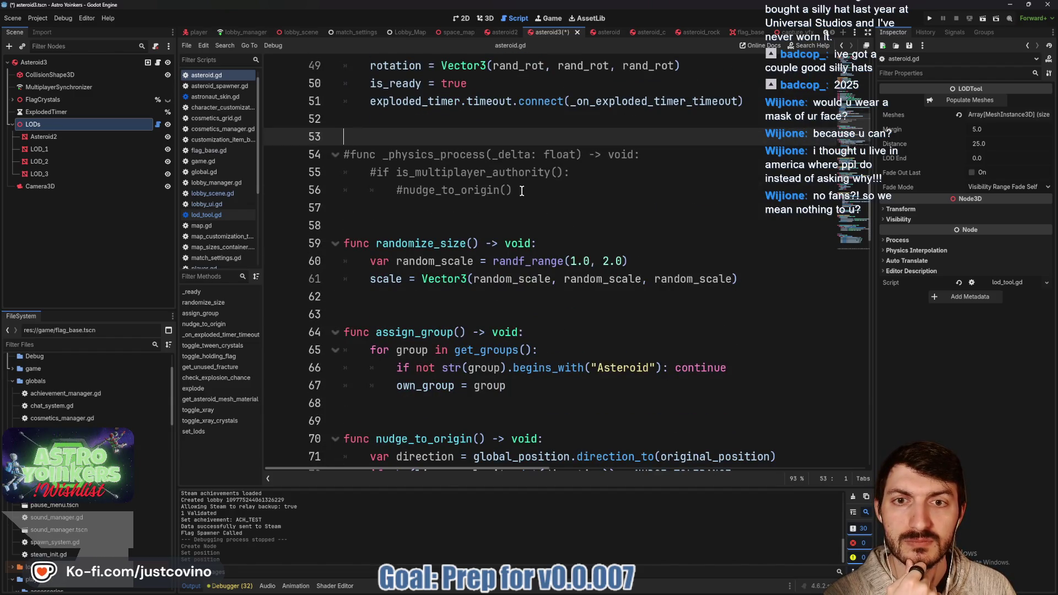
# - Delete the commented-out _physics_process lines and the blank lines left behind in asteroid.gd
pyautogui.scroll(-5, 522, 190)
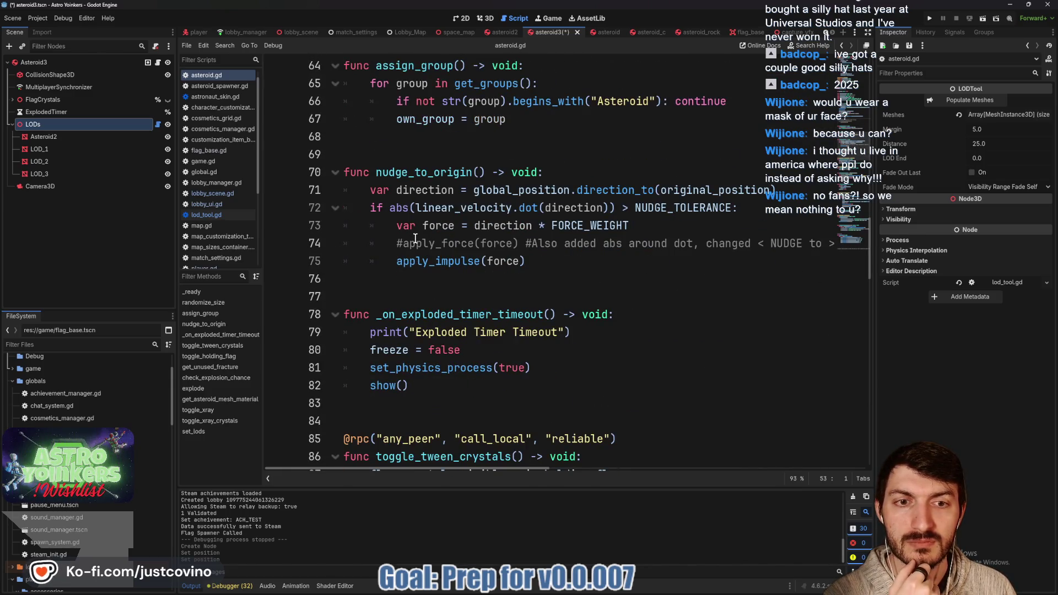
pyautogui.scroll(5, 419, 240)
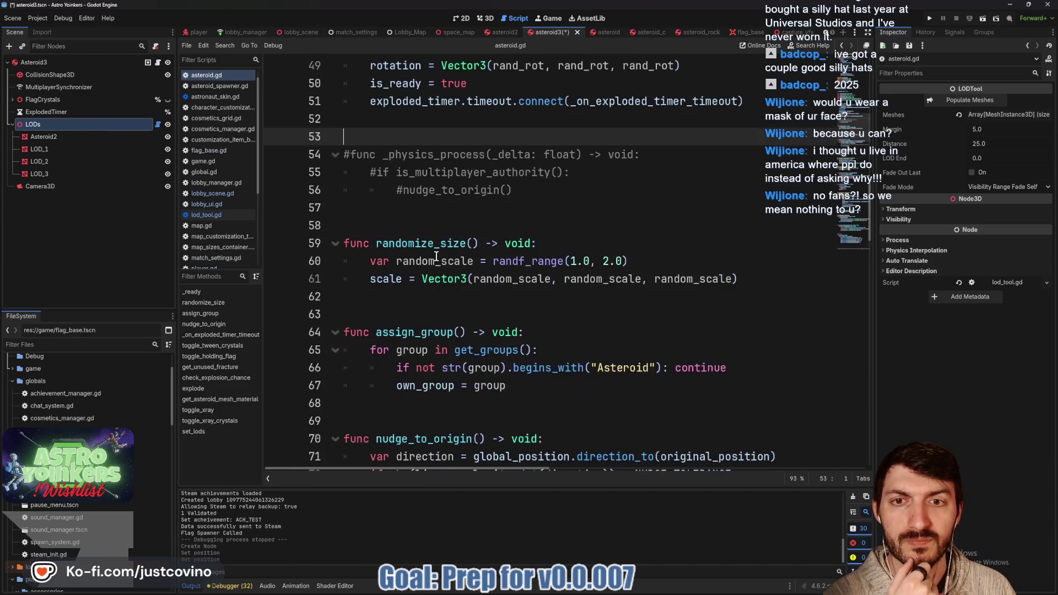
pyautogui.moveTo(543, 187)
pyautogui.mouseDown()
pyautogui.moveTo(330, 176)
pyautogui.moveTo(307, 157)
pyautogui.mouseUp()
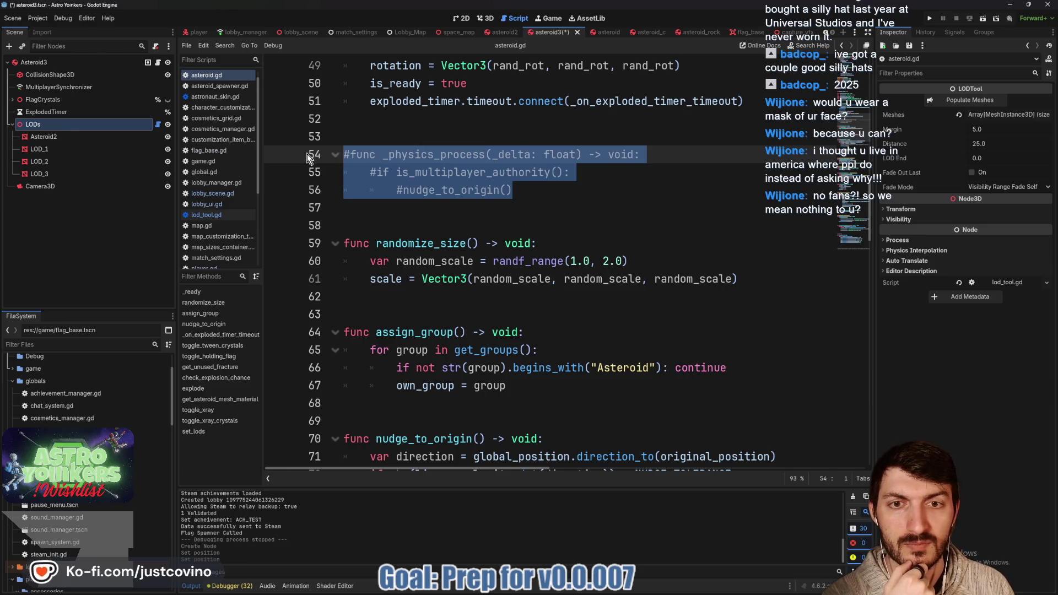
pyautogui.press('BackSpace')
pyautogui.press('BackSpace')
pyautogui.press('BackSpace')
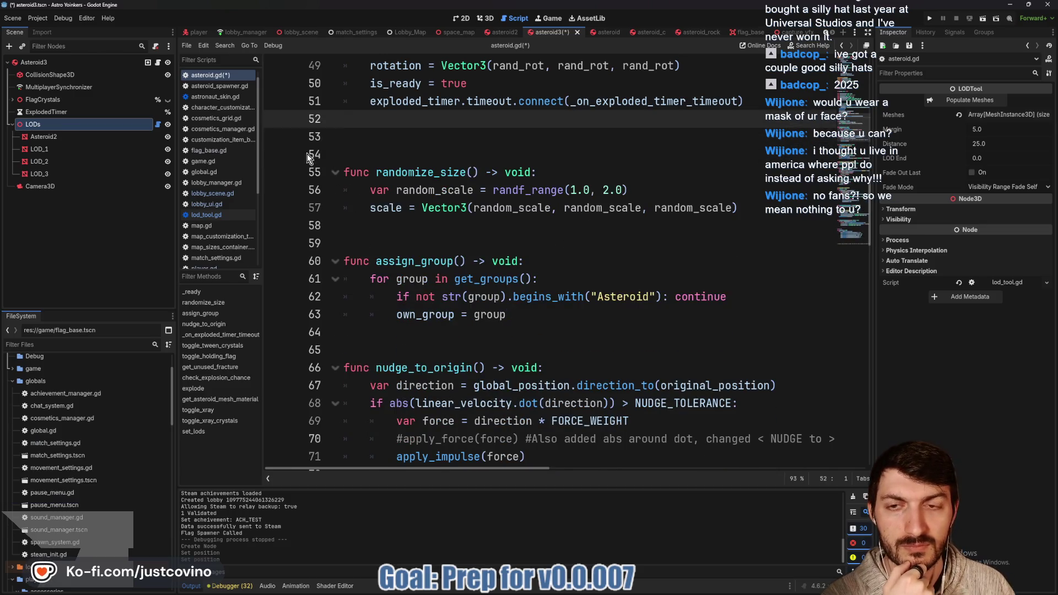
pyautogui.press('Down')
pyautogui.press('BackSpace')
pyautogui.scroll(-3, 396, 158)
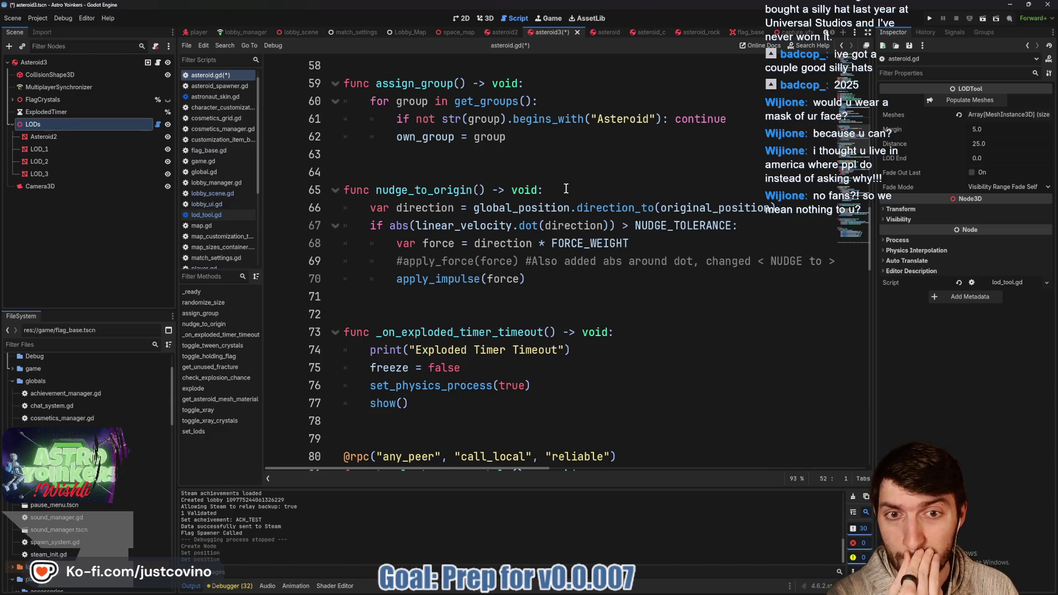
# - Add 'if !is_multiplayer_authority(): return' at the top of nudge_to_origin and save asteroid.gd
pyautogui.click(566, 189)
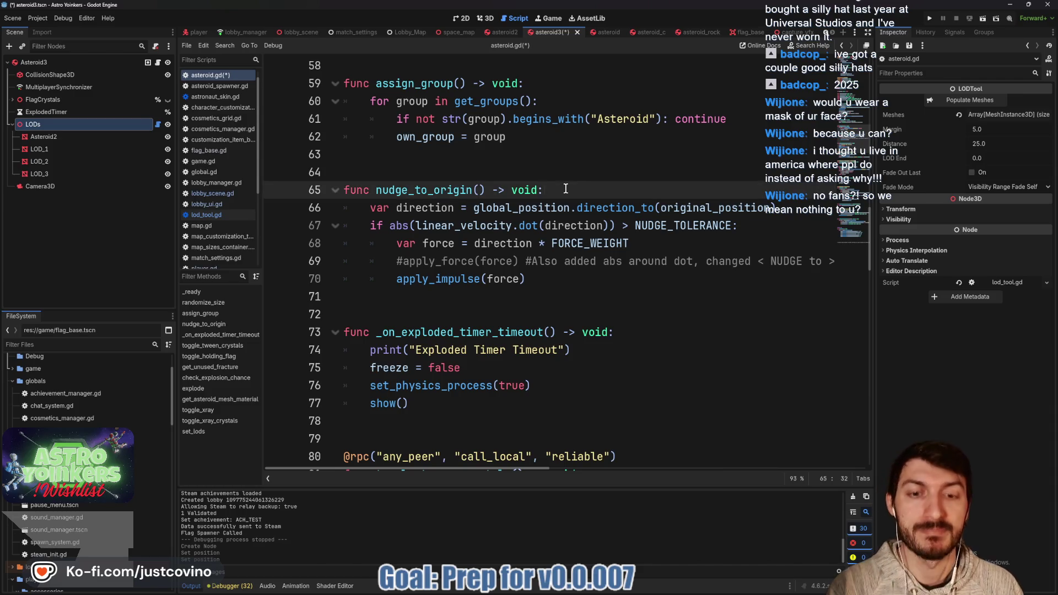
pyautogui.press('Return')
pyautogui.write('if ')
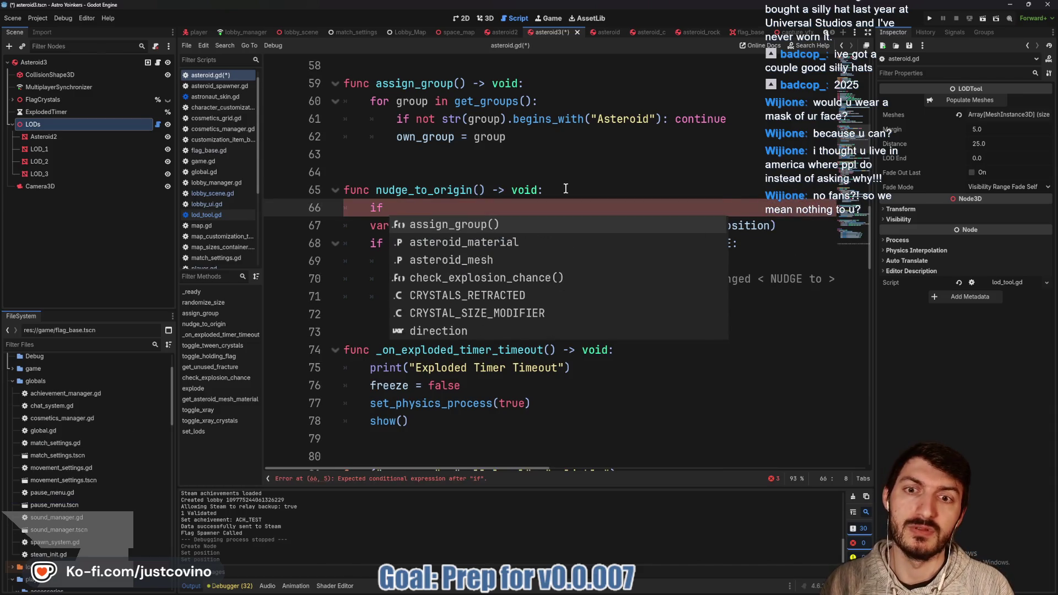
pyautogui.write('!is_mu')
pyautogui.press('Return')
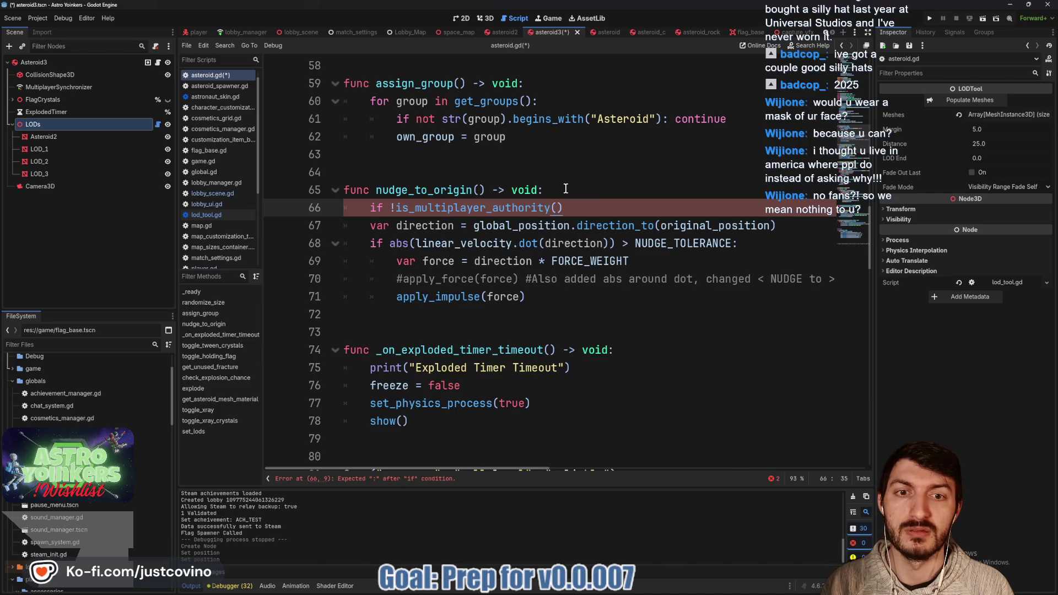
pyautogui.write(': return')
pyautogui.hotkey('ctrl', 's')
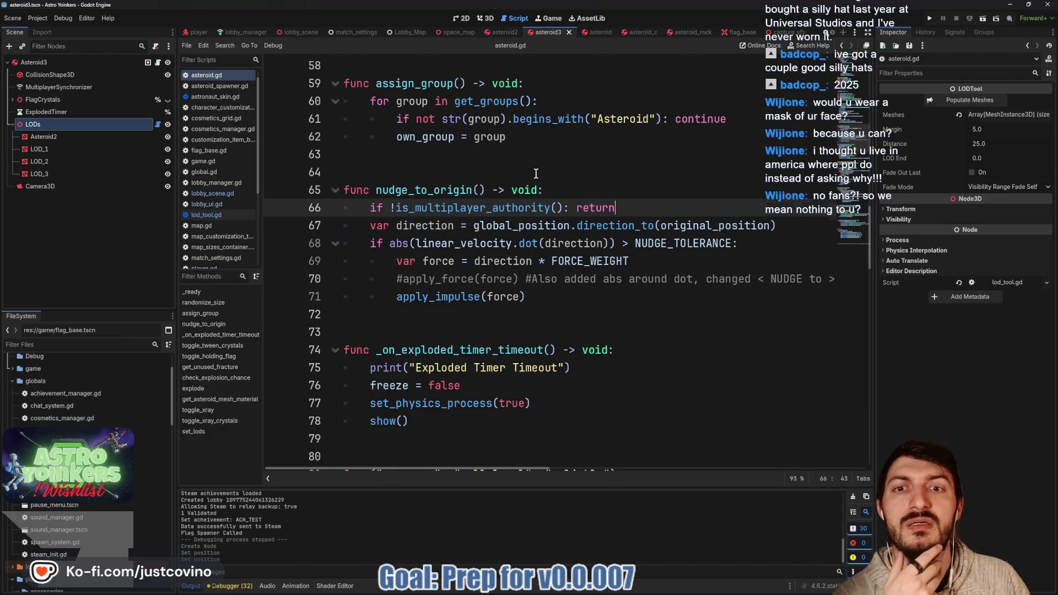
# - Inspect the Asteroid3 node's properties in the Inspector
pyautogui.scroll(4, 529, 172)
pyautogui.scroll(2, 501, 166)
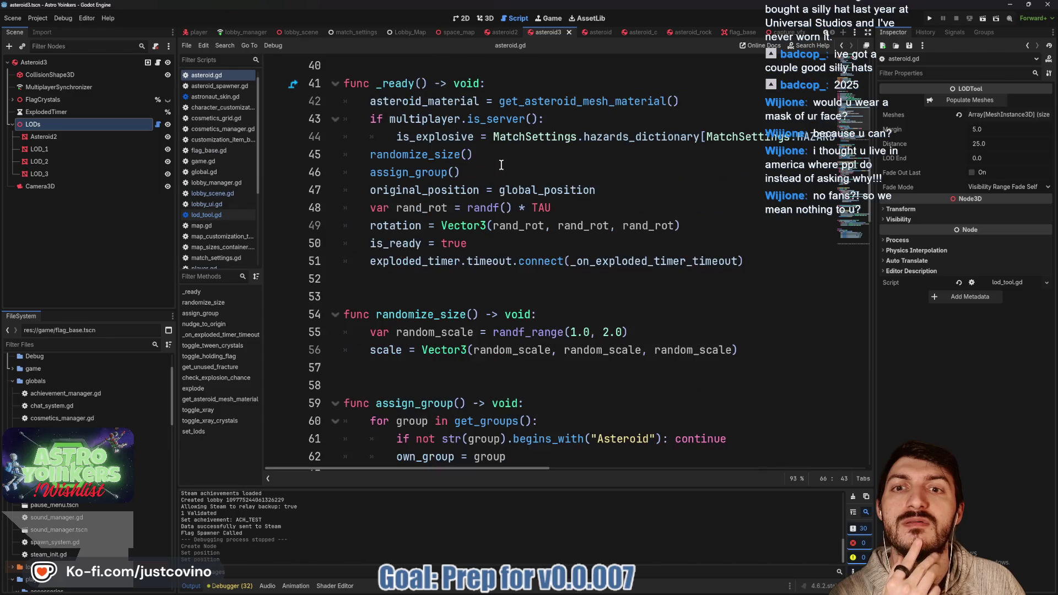
pyautogui.scroll(3, 501, 166)
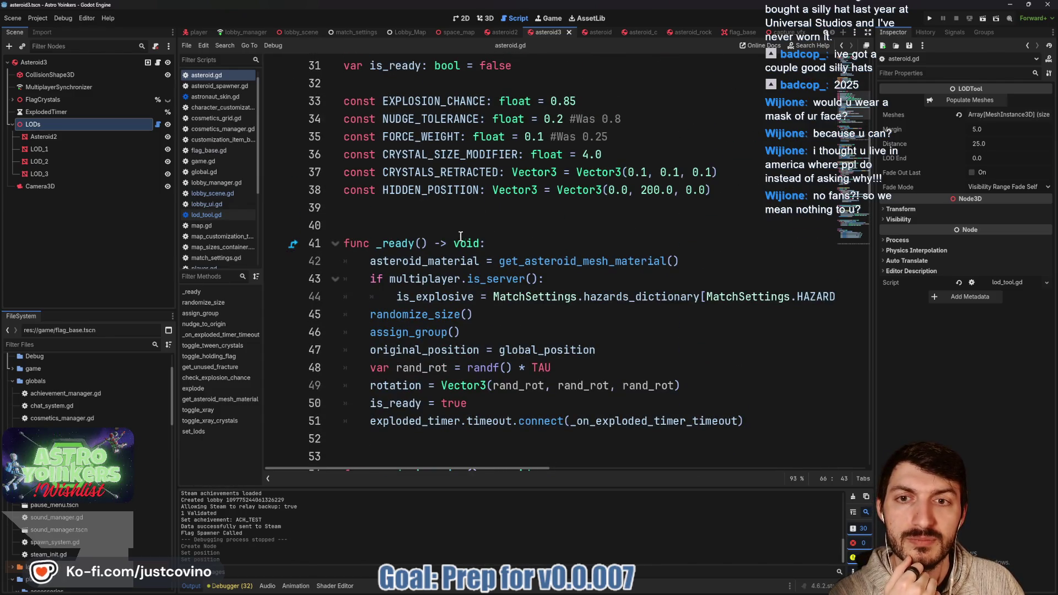
pyautogui.scroll(5, 460, 235)
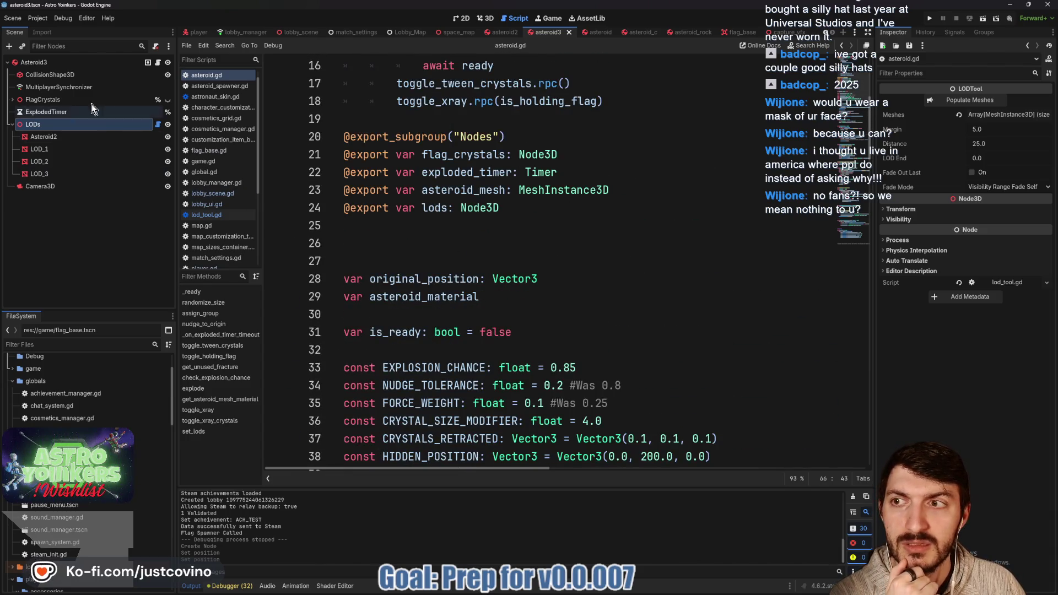
pyautogui.click(70, 64)
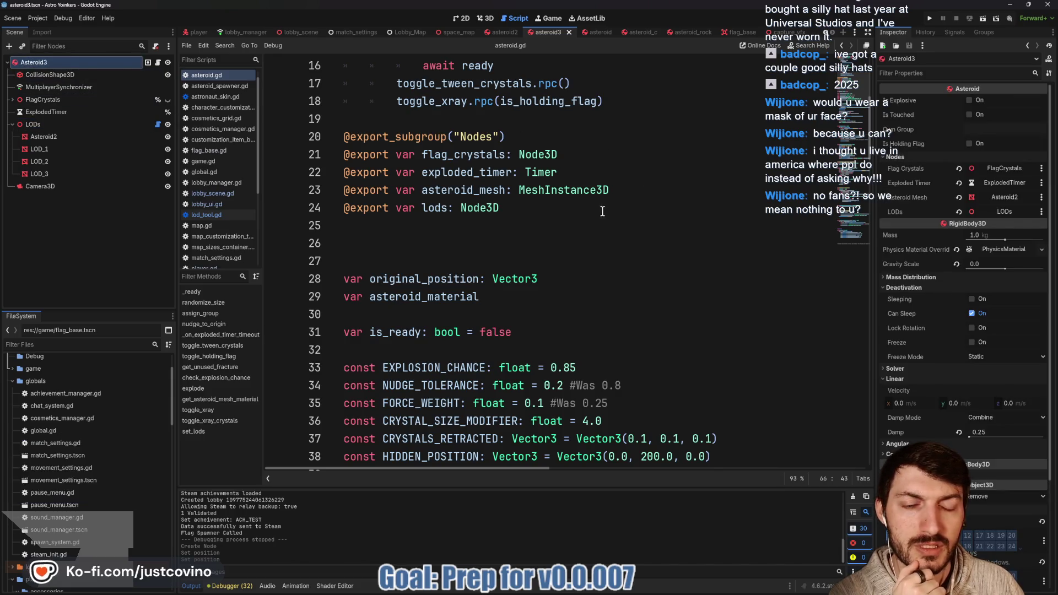
pyautogui.scroll(-6, 602, 208)
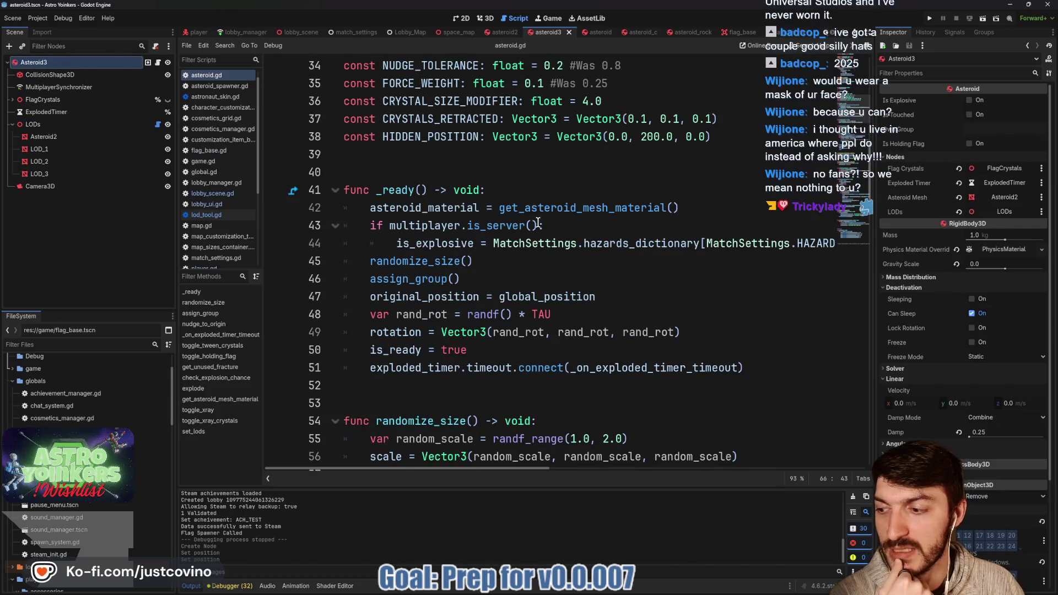
pyautogui.scroll(-1, 417, 314)
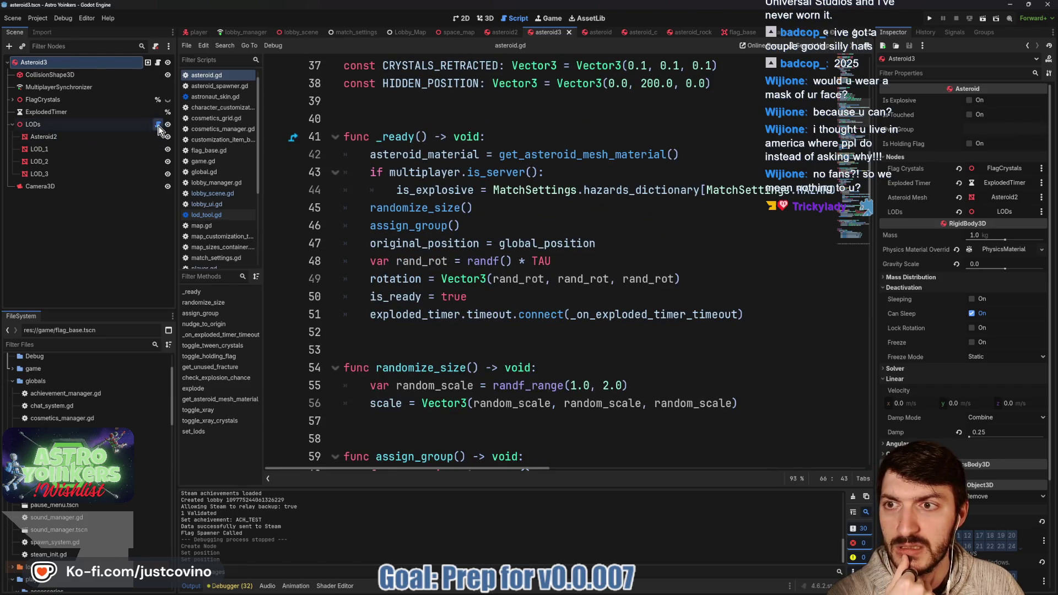
# - Open the LODs node's lod_tool.gd and review its _process and set_lods functions
pyautogui.click(157, 124)
pyautogui.moveTo(461, 243); pyautogui.dragTo(341, 208)
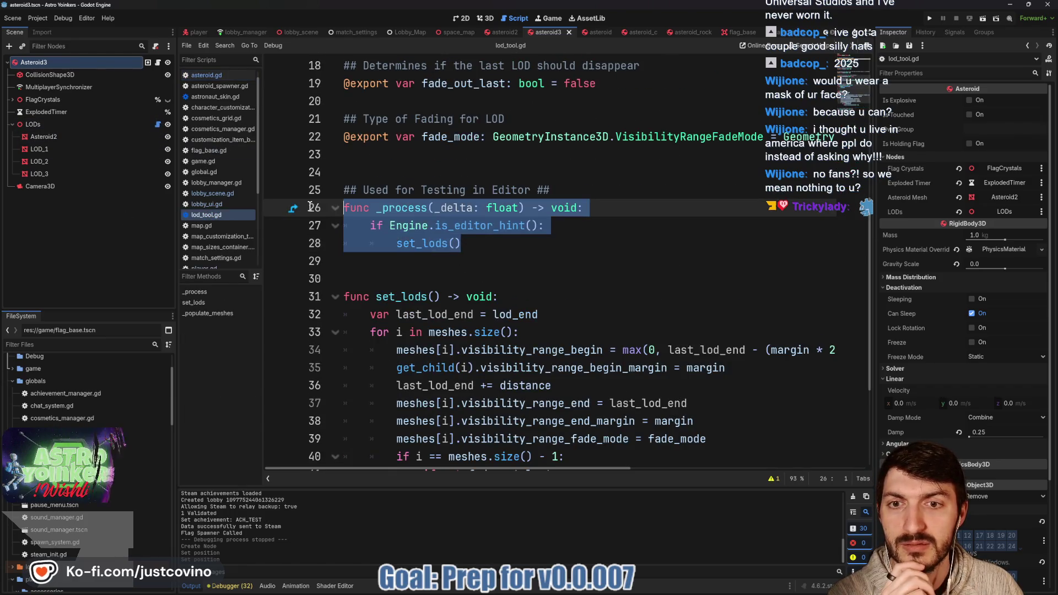
pyautogui.doubleClick(396, 295)
pyautogui.scroll(1, 529, 278)
pyautogui.scroll(-4, 529, 278)
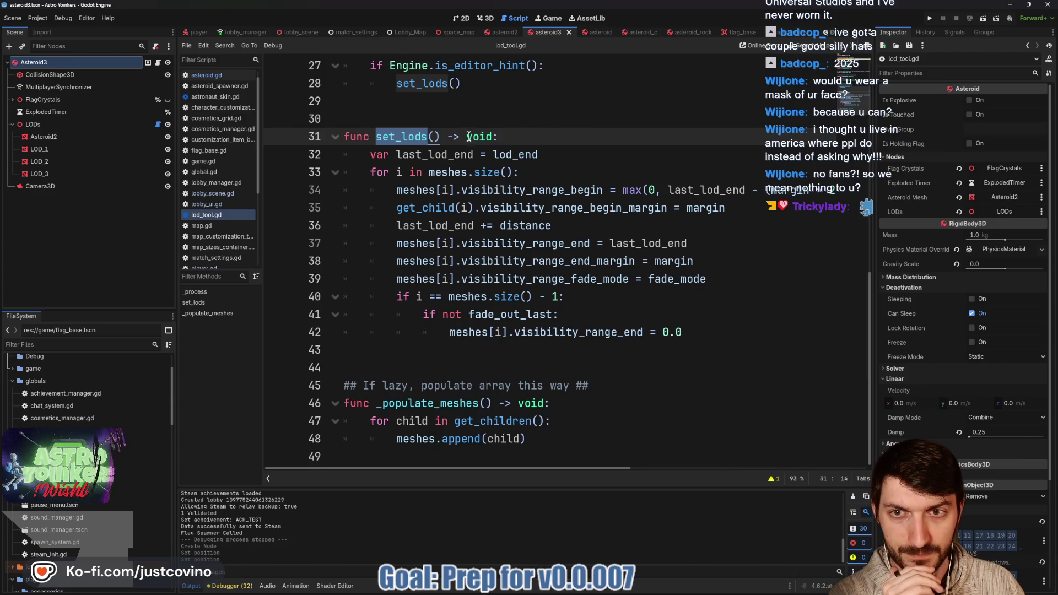
# - Show the LODTool settings (margin 5.0, distance 25.0) and place the cursor on line 24 of lod_tool.gd
pyautogui.click(96, 123)
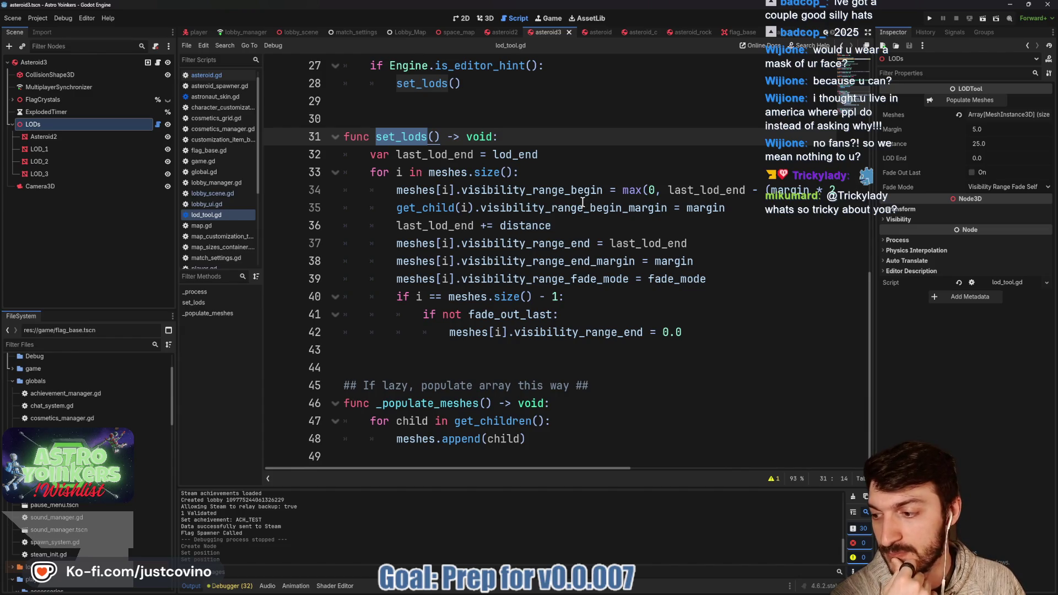
pyautogui.scroll(3, 582, 202)
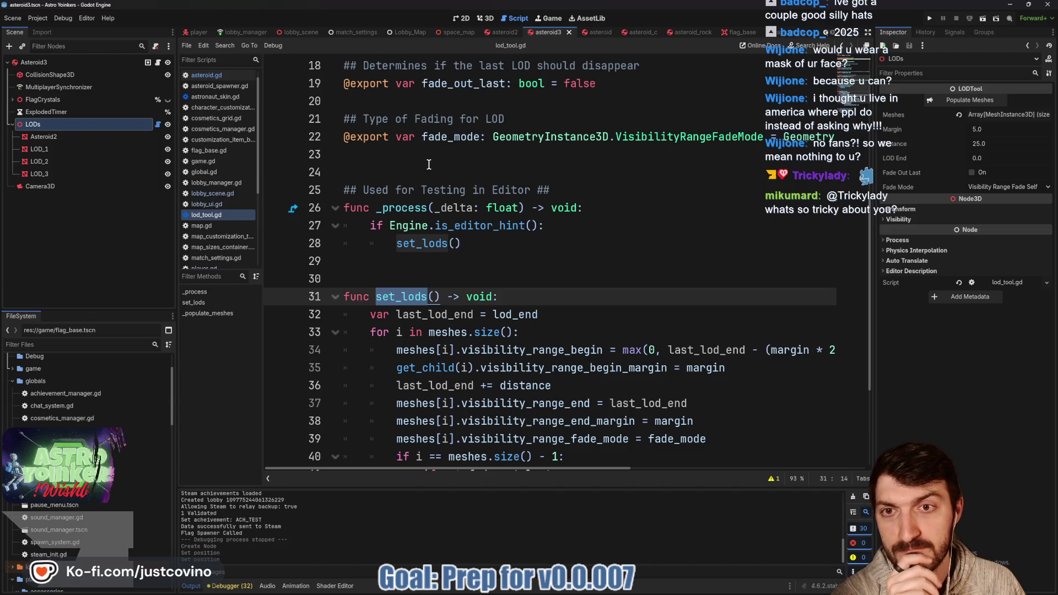
pyautogui.click(448, 168)
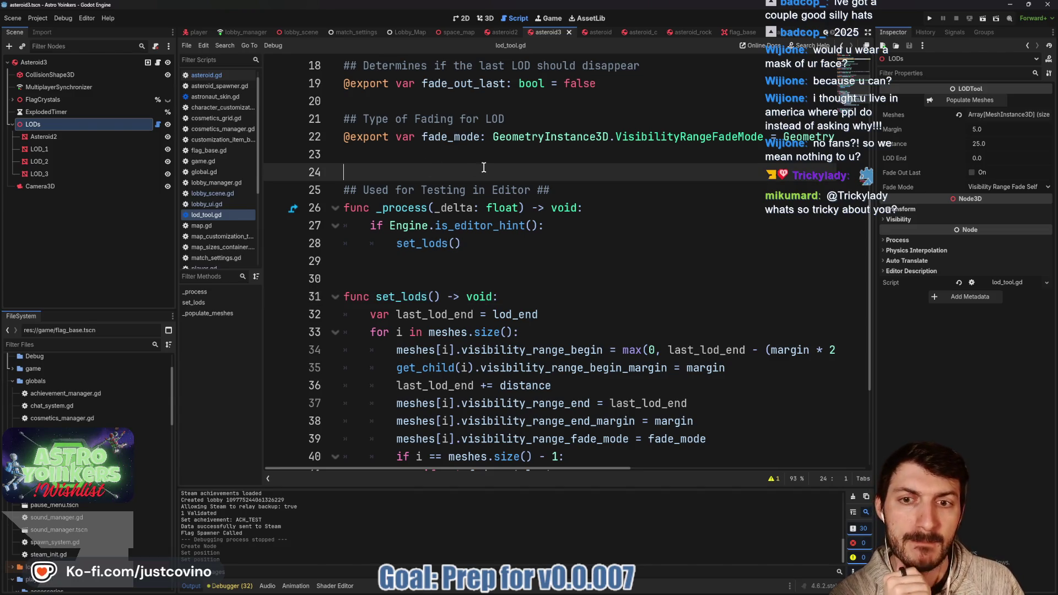
# - Add a _ready() calling _populate_meshes() and set_lods() to lod_tool.gd, save, and run the game
pyautogui.press('Return')
pyautogui.press('Return')
pyautogui.press('Return')
pyautogui.press('Up')
pyautogui.press('Up')
pyautogui.press('Up')
pyautogui.press('Down')
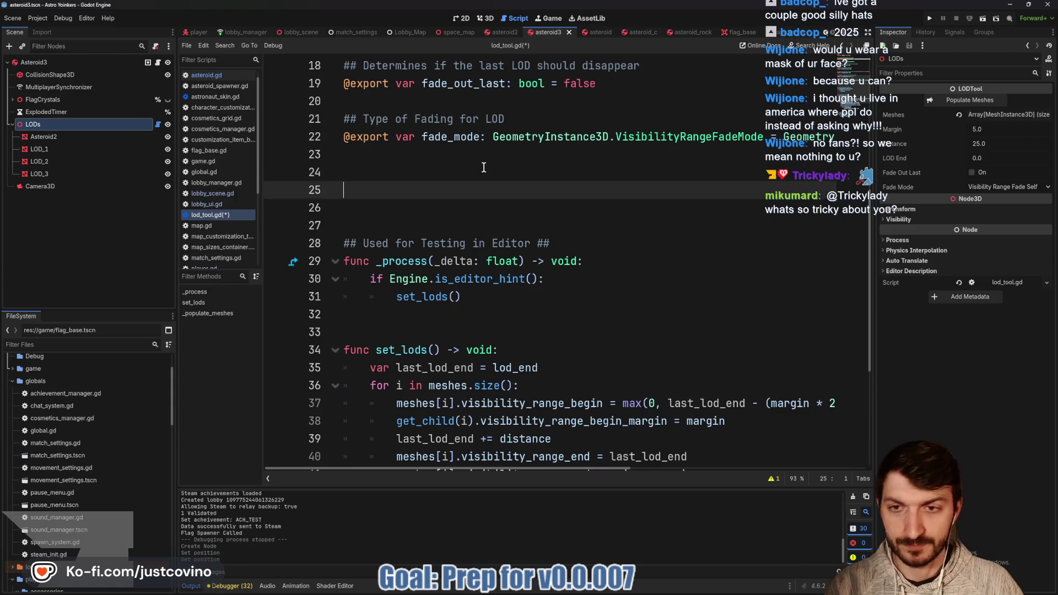
pyautogui.write('func _r')
pyautogui.press('Return')
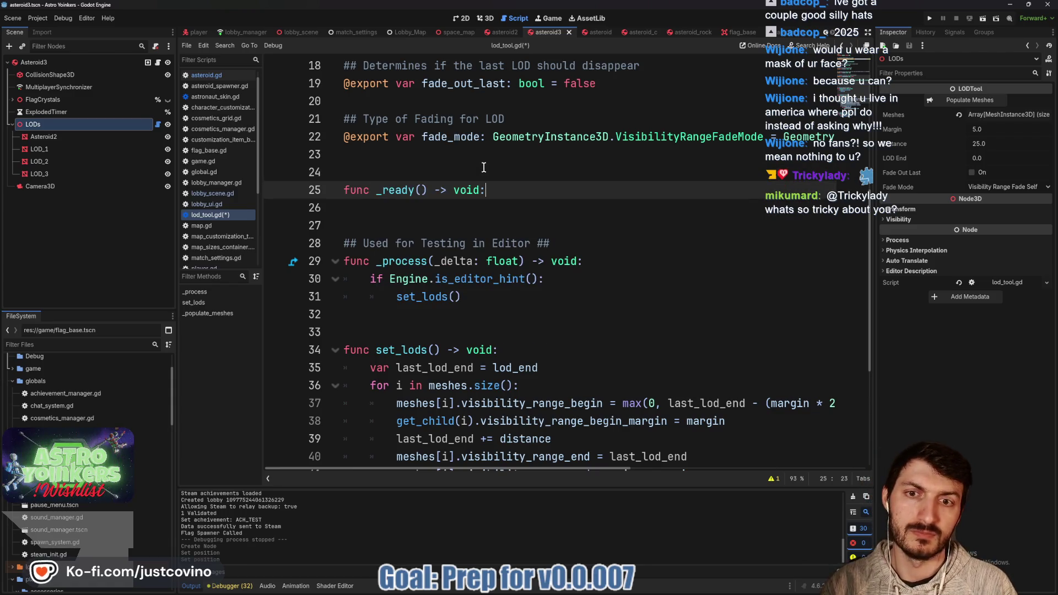
pyautogui.press('Return')
pyautogui.write('_pop')
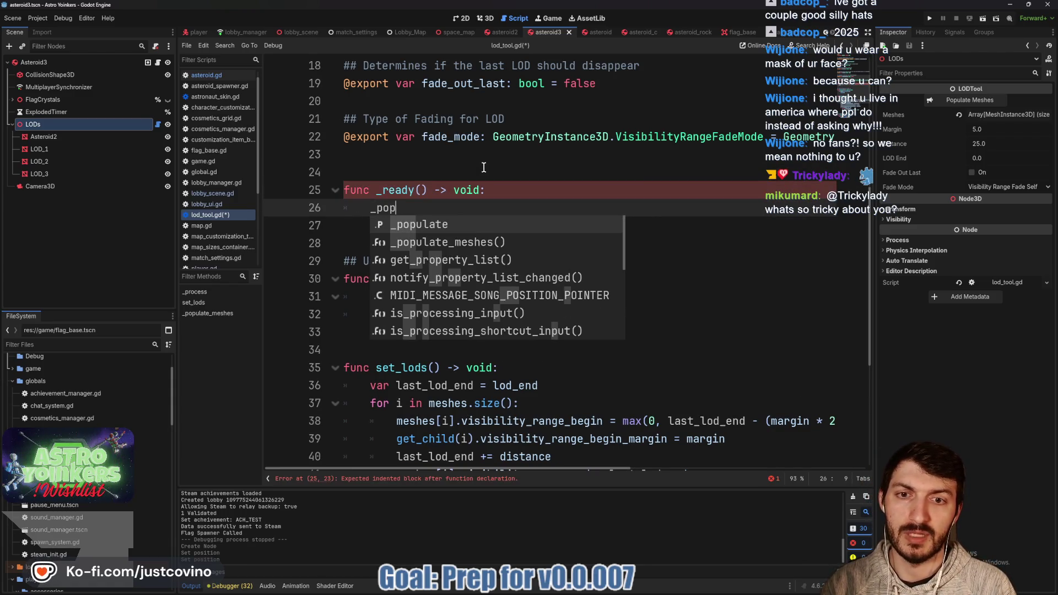
pyautogui.press('Down')
pyautogui.press('Return')
pyautogui.press('Return')
pyautogui.write('set')
pyautogui.press('Return')
pyautogui.hotkey('ctrl', 's')
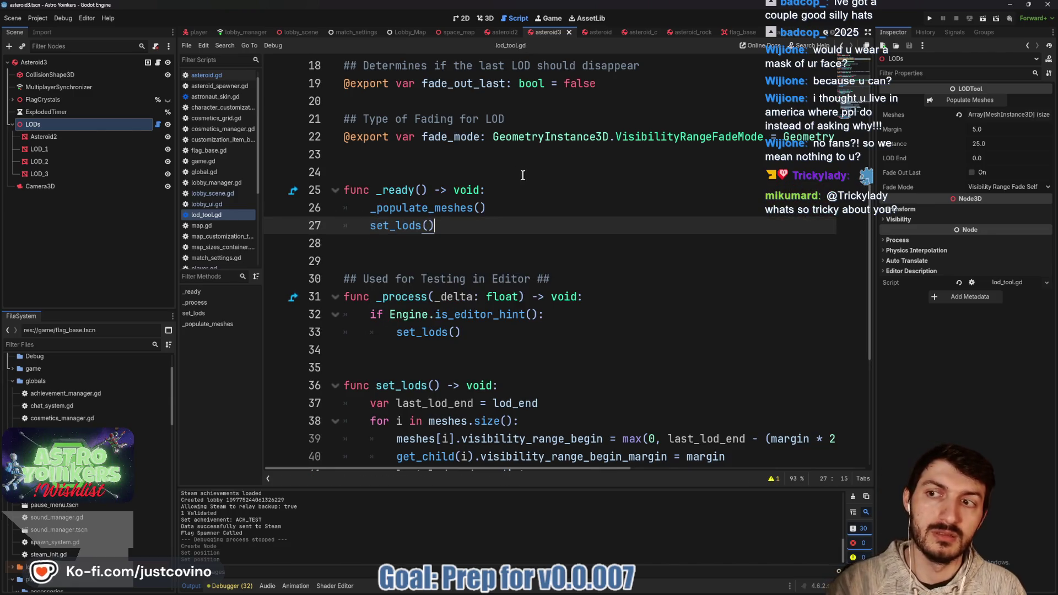
pyautogui.click(927, 19)
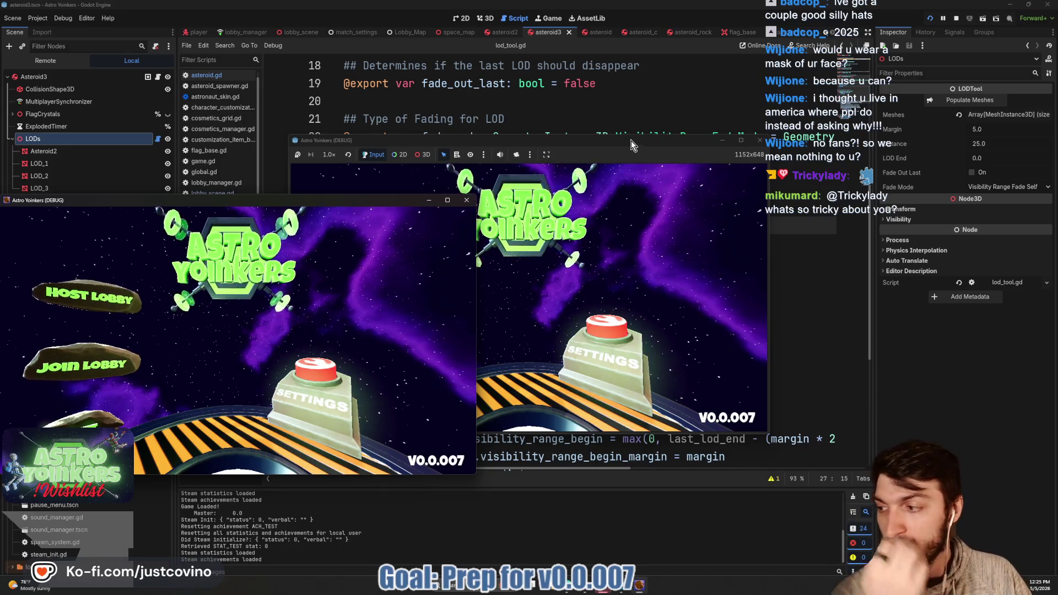
# - Close the duplicate game window, host a private lobby, and walk onto the ready pad to start the match
pyautogui.click(467, 200)
pyautogui.click(380, 259)
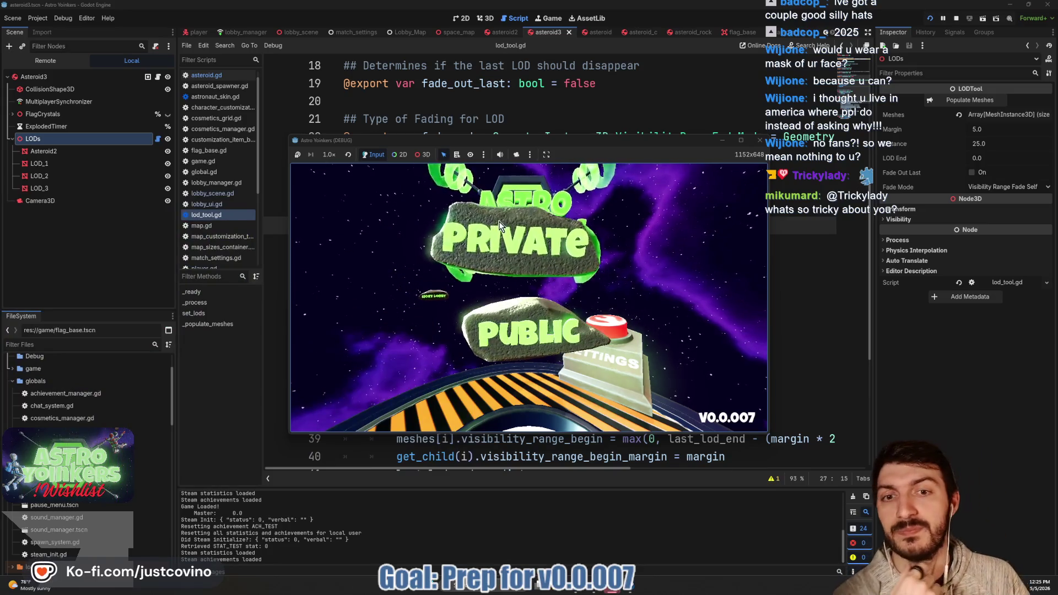
pyautogui.click(500, 221)
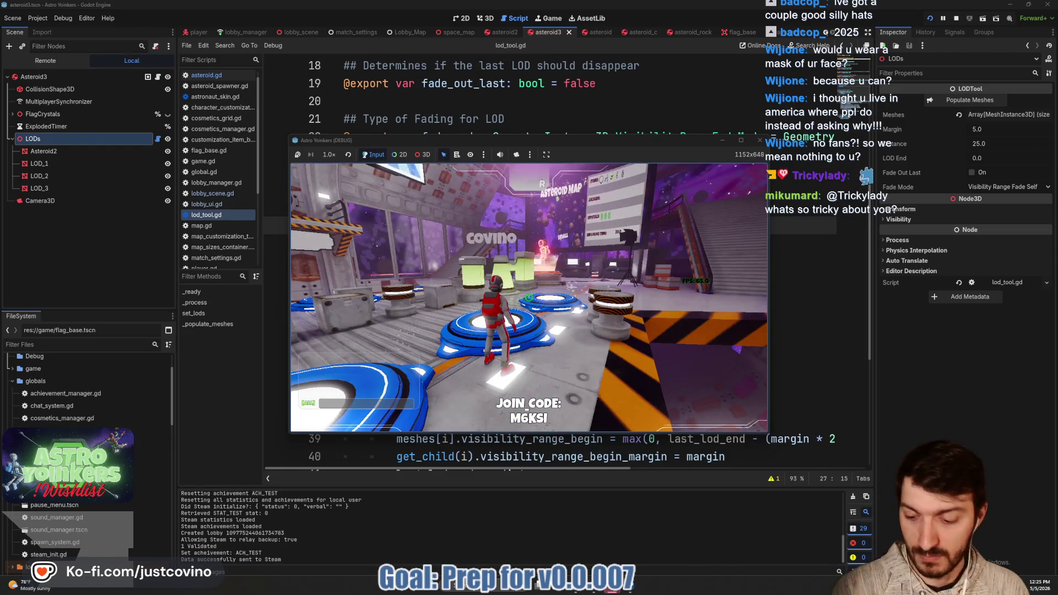
pyautogui.press('w')
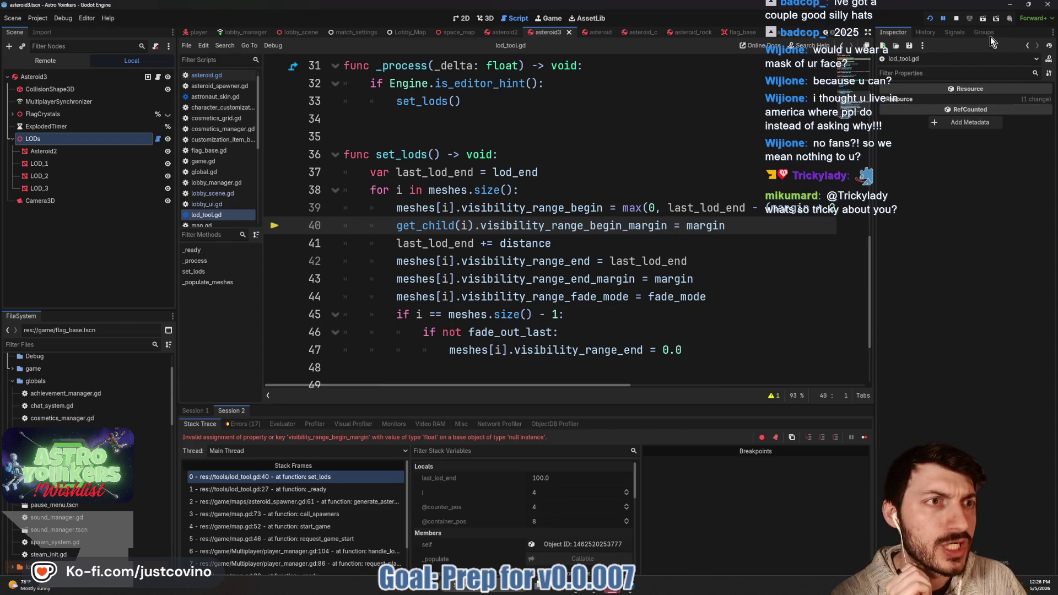
# - Stop the crashed session, replace get_child(i) with meshes[i] on lod_tool.gd line 40, save, and relaunch
pyautogui.click(959, 19)
pyautogui.moveTo(475, 225); pyautogui.dragTo(395, 228)
pyautogui.write('meshes')
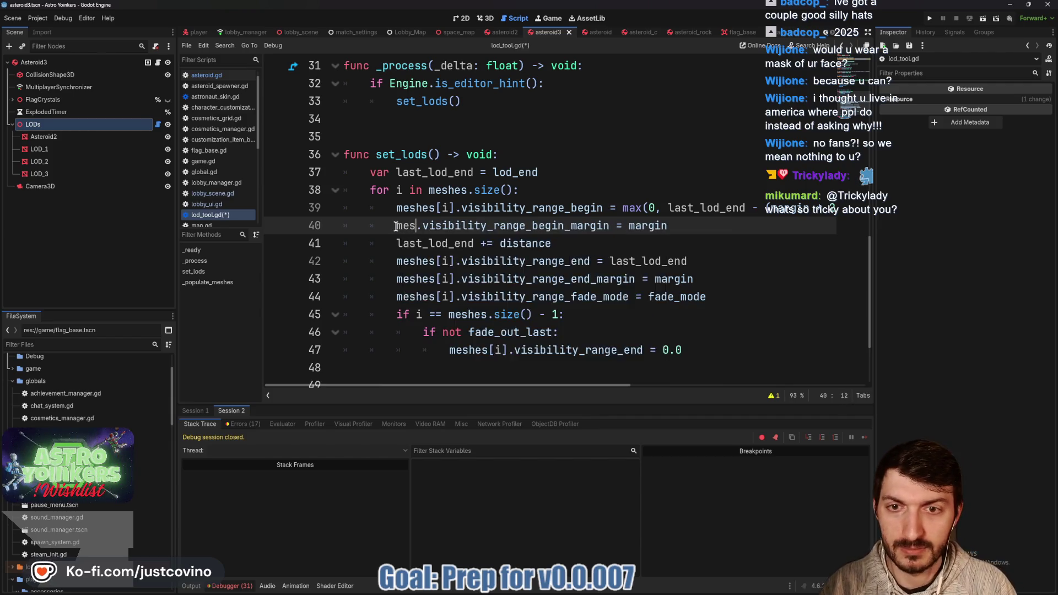
pyautogui.write('[i]')
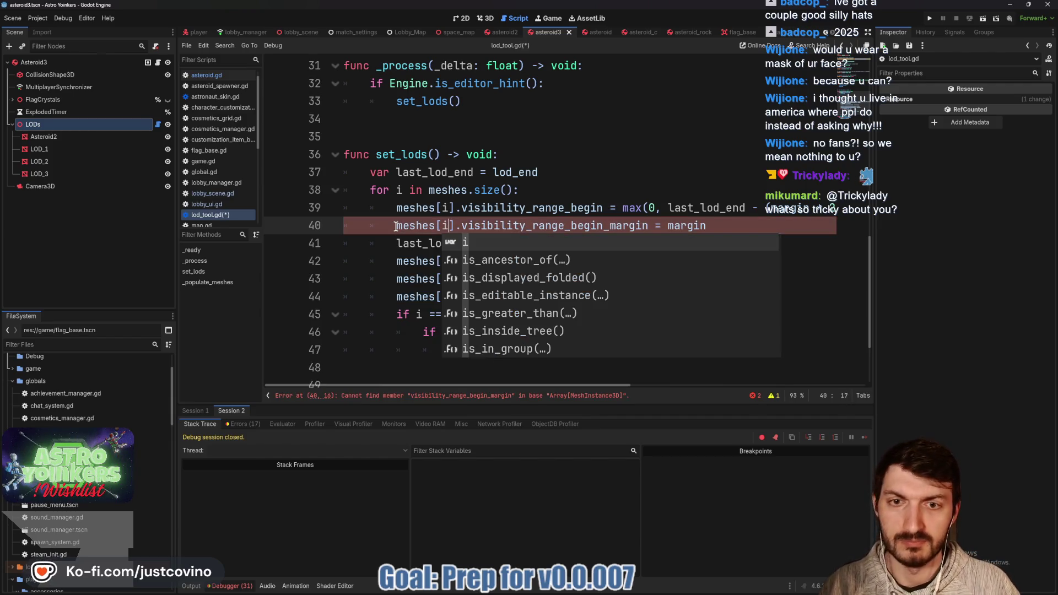
pyautogui.click(619, 198)
pyautogui.hotkey('ctrl', 's')
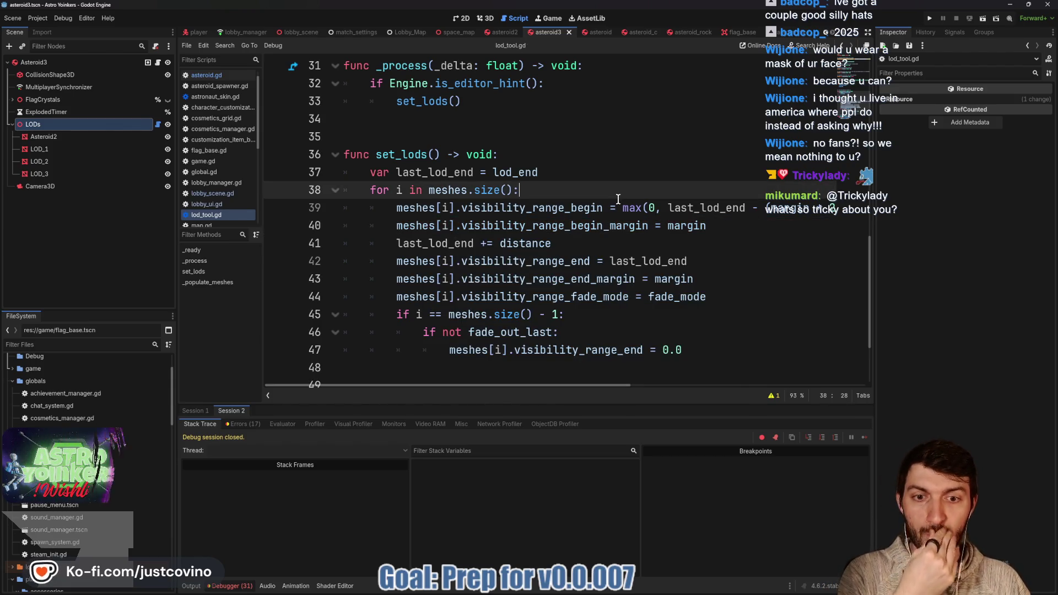
pyautogui.click(928, 19)
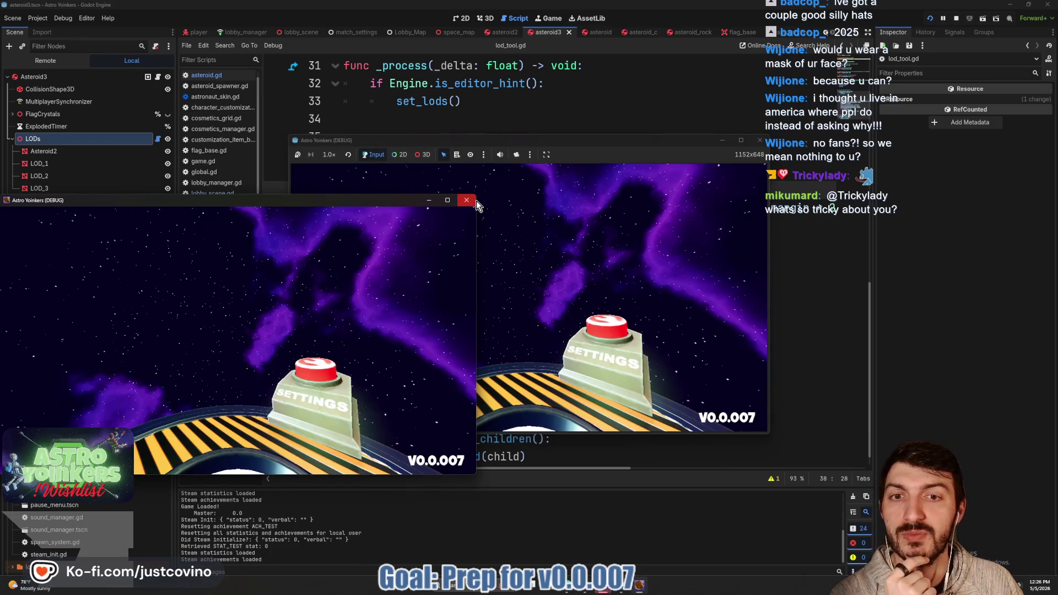
# - Host a private lobby, ready up, fly among the asteroids to check LODs, then stop with F8
pyautogui.click(488, 221)
pyautogui.click(370, 246)
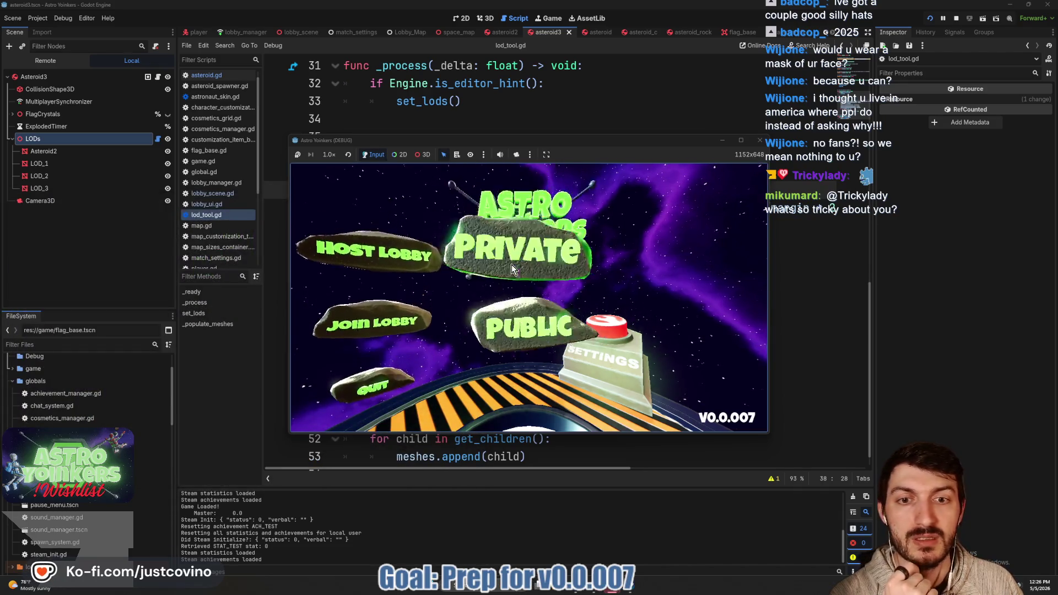
pyautogui.click(512, 265)
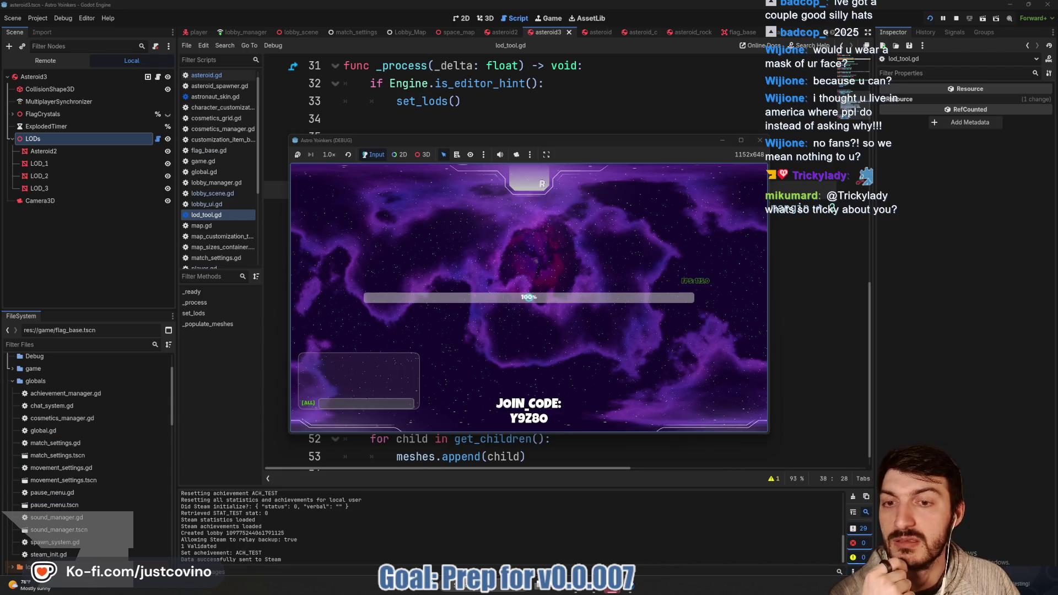
pyautogui.press('w')
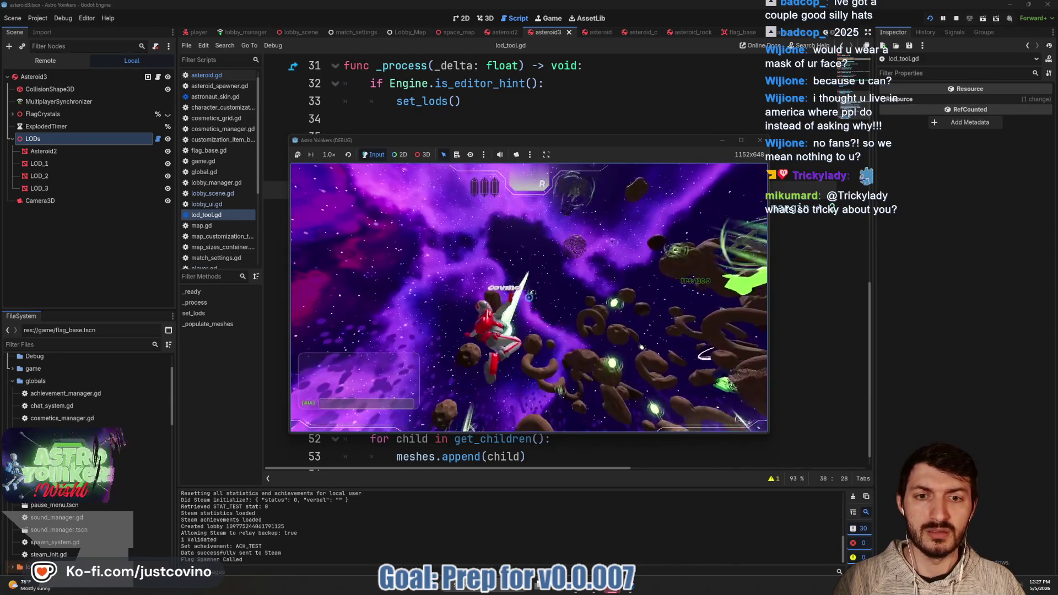
pyautogui.press('F8')
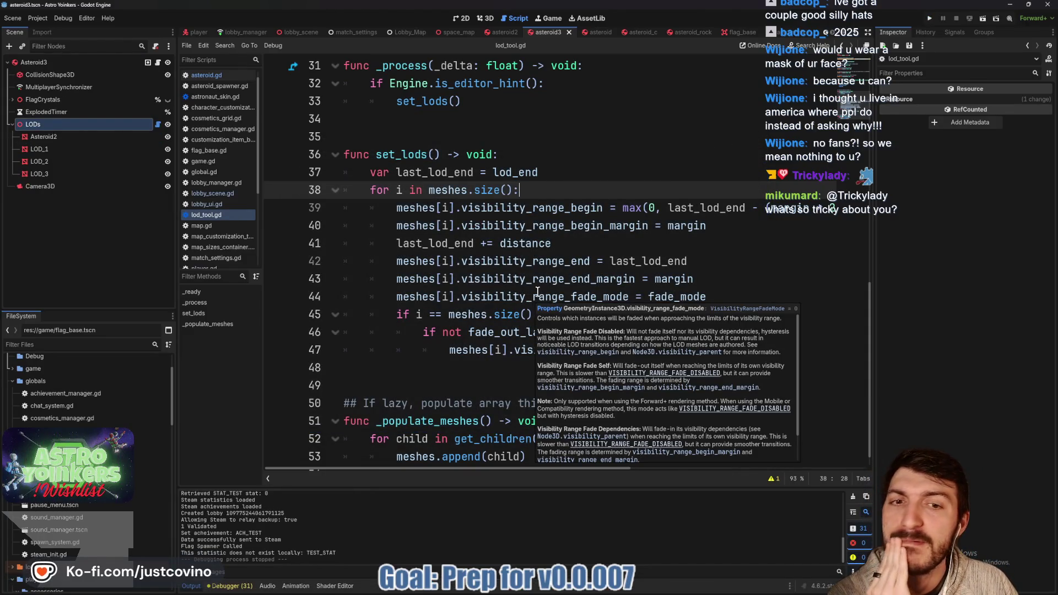
pyautogui.scroll(5, 659, 328)
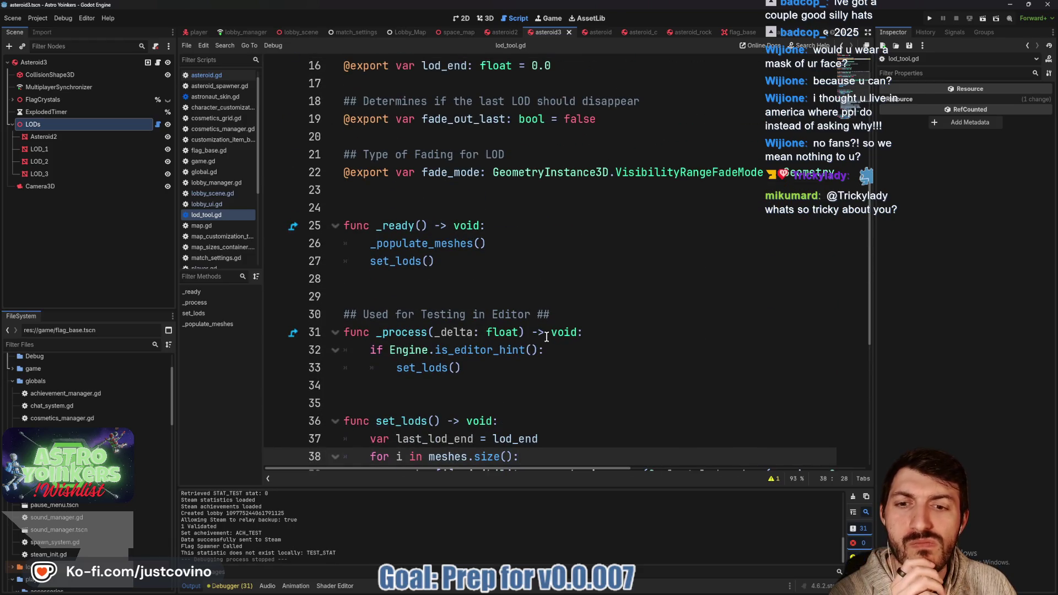
pyautogui.scroll(-1, 478, 341)
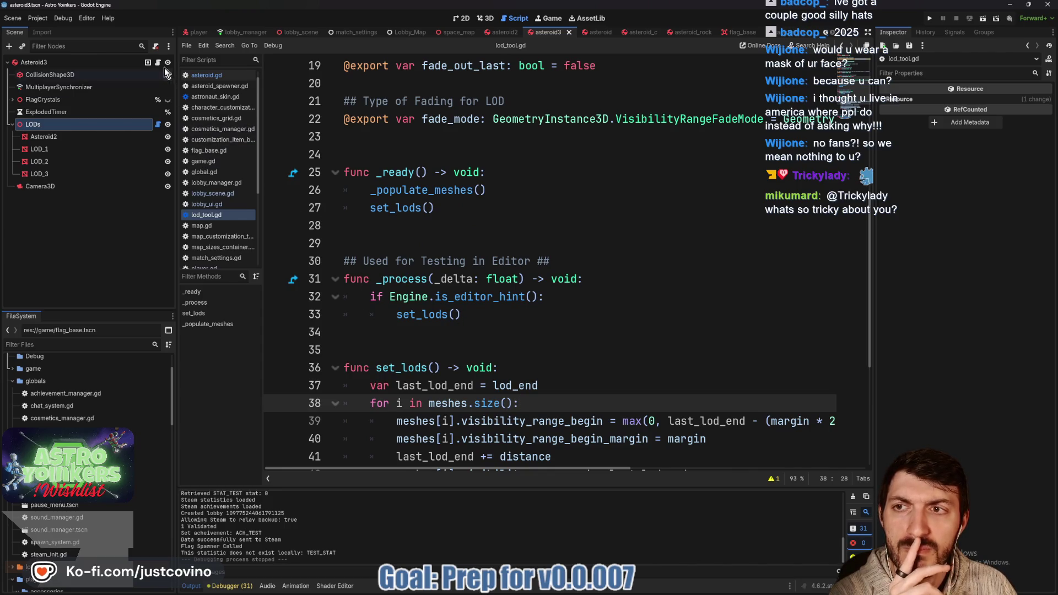
pyautogui.click(207, 75)
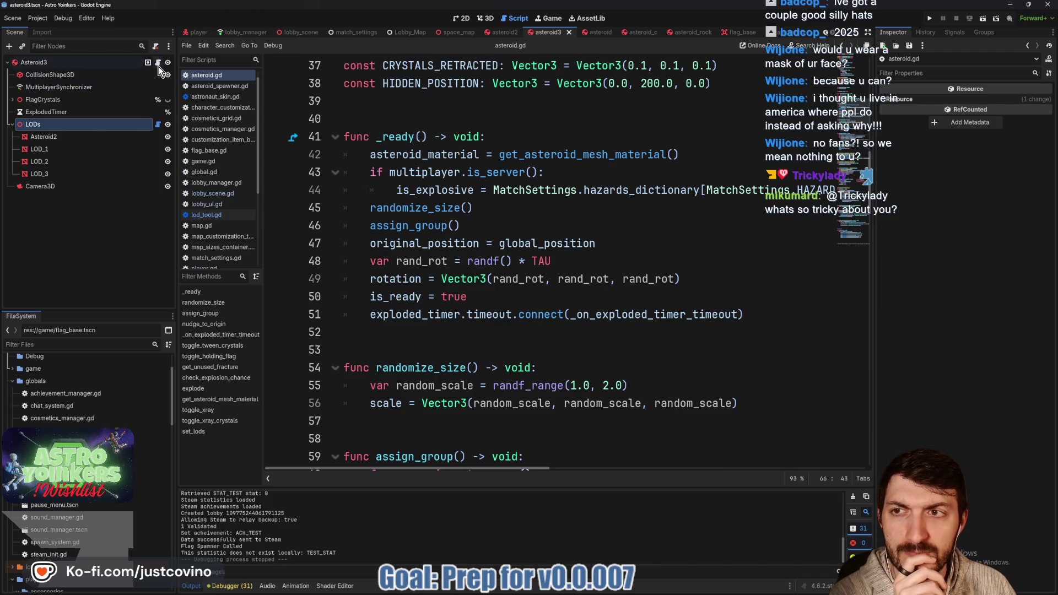
pyautogui.click(157, 125)
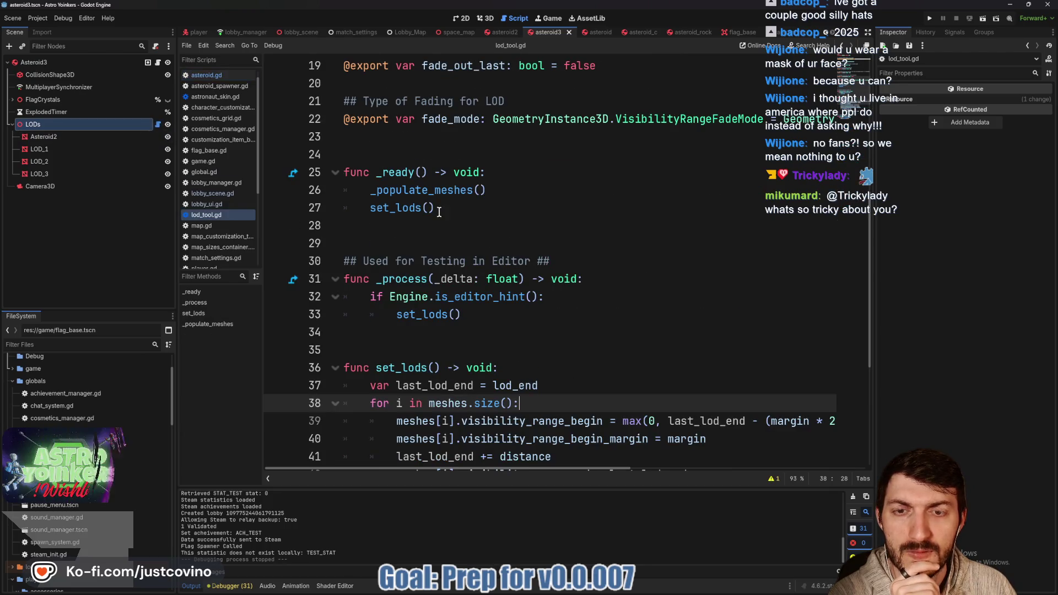
pyautogui.scroll(-5, 513, 211)
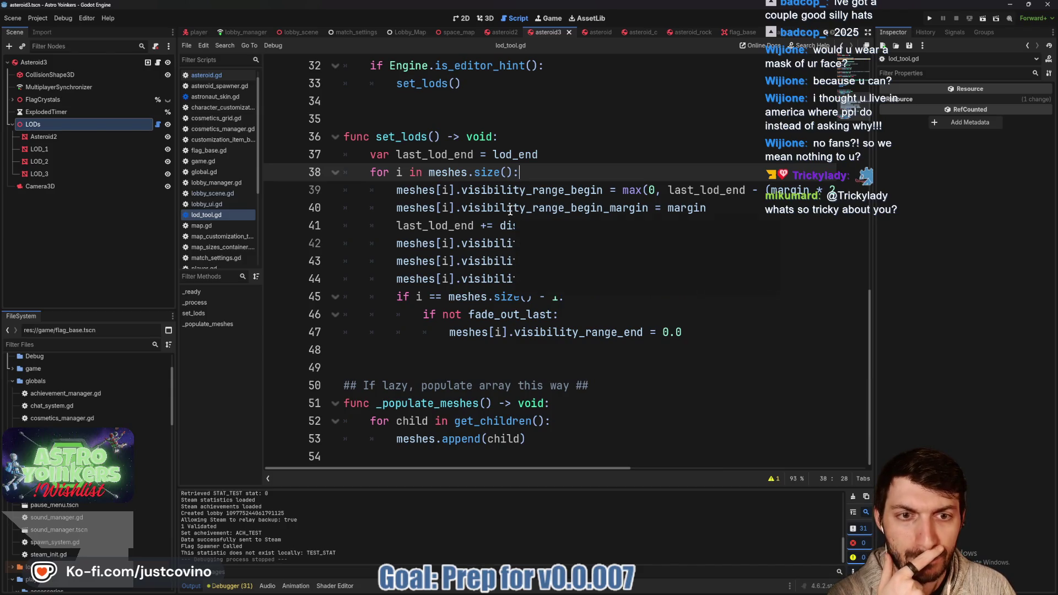
pyautogui.scroll(4, 510, 211)
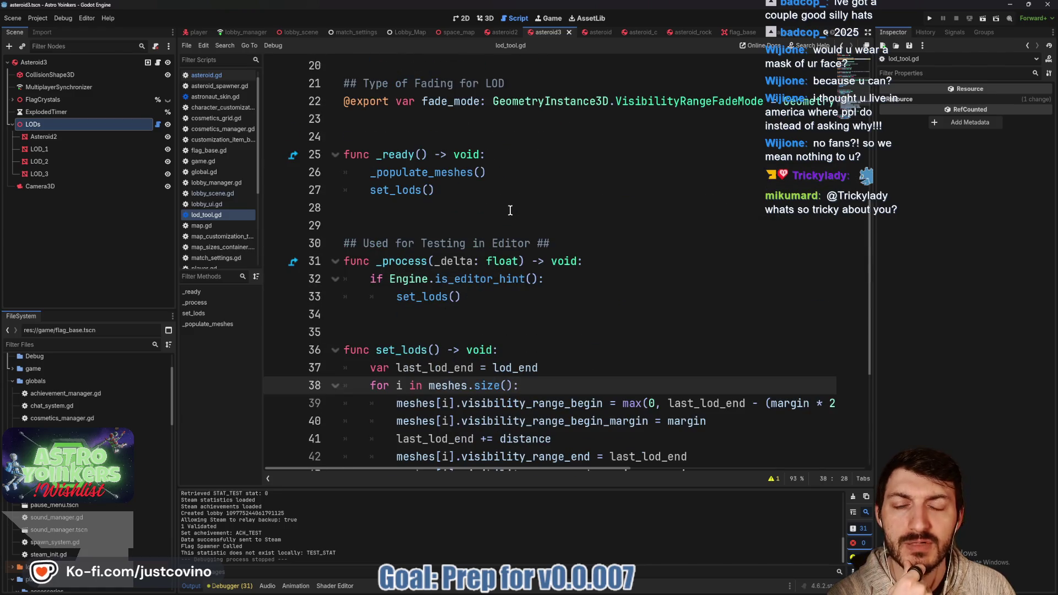
pyautogui.scroll(1, 498, 233)
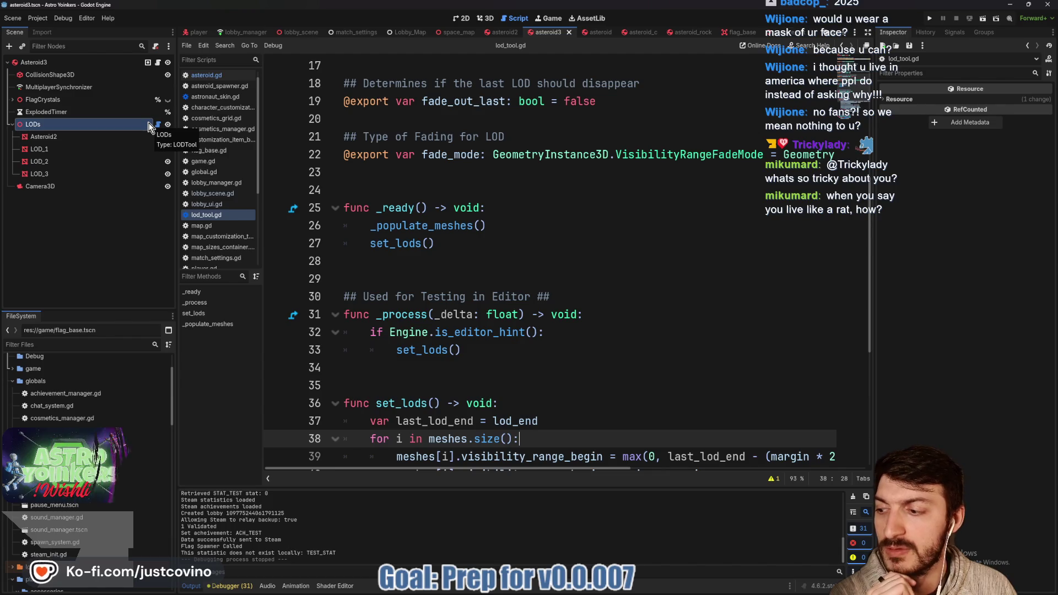
pyautogui.click(520, 258)
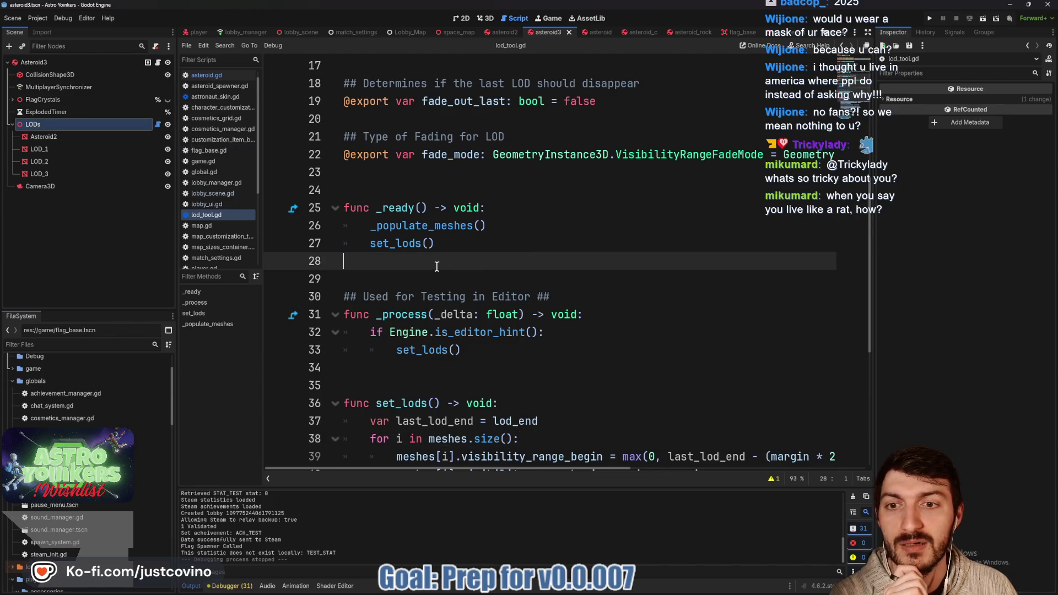
pyautogui.click(390, 270)
pyautogui.click(388, 268)
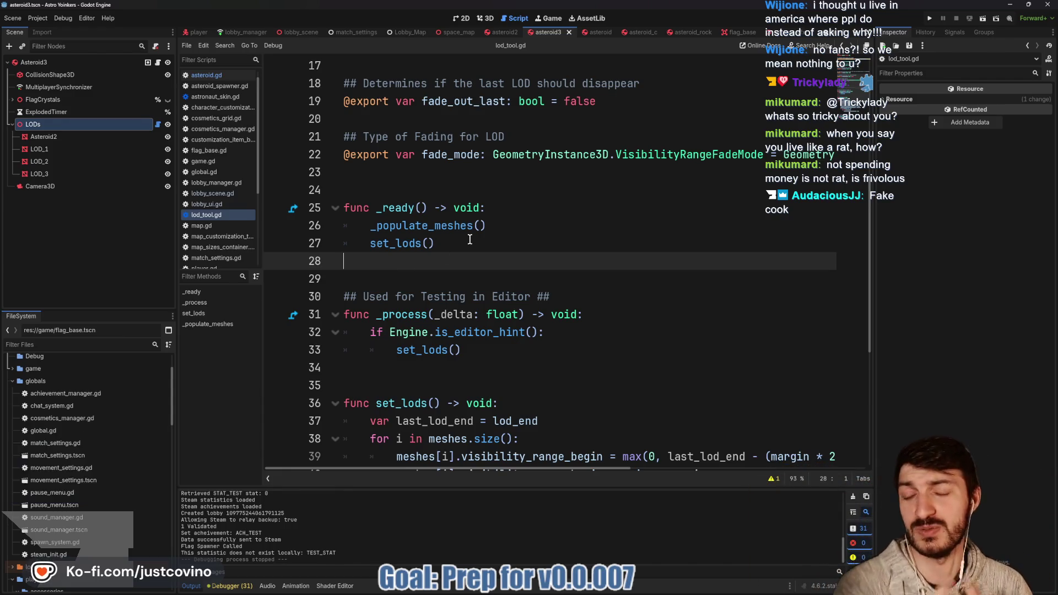
pyautogui.click(496, 230)
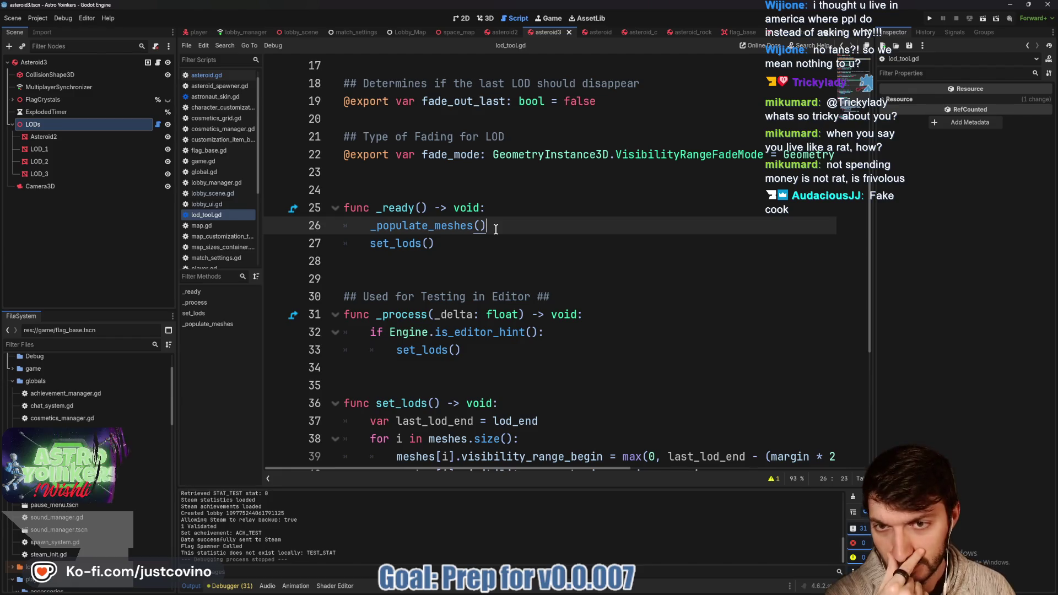
pyautogui.moveTo(496, 229); pyautogui.dragTo(344, 227)
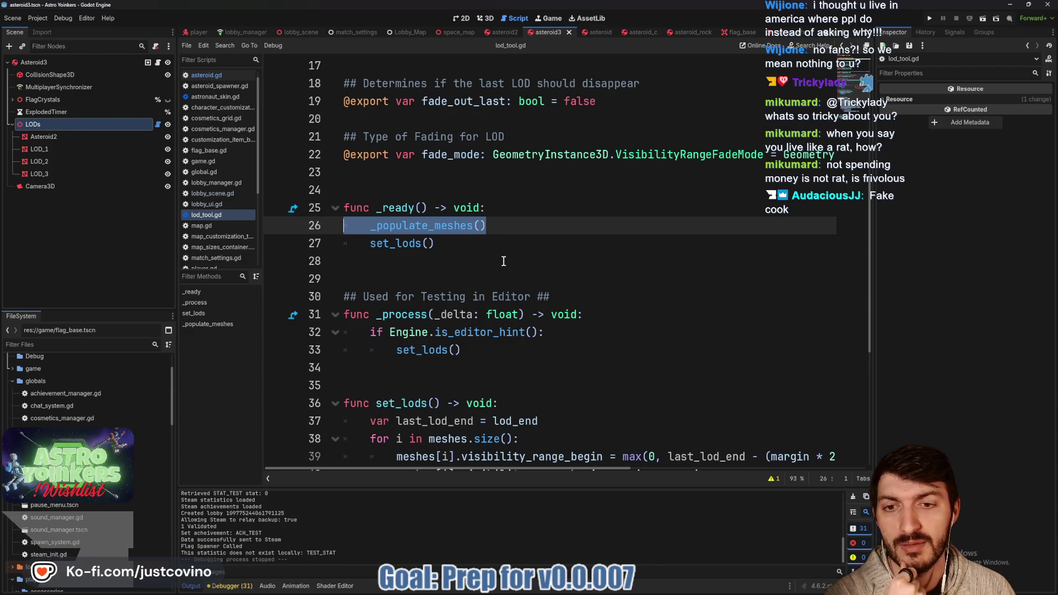
pyautogui.scroll(-5, 503, 261)
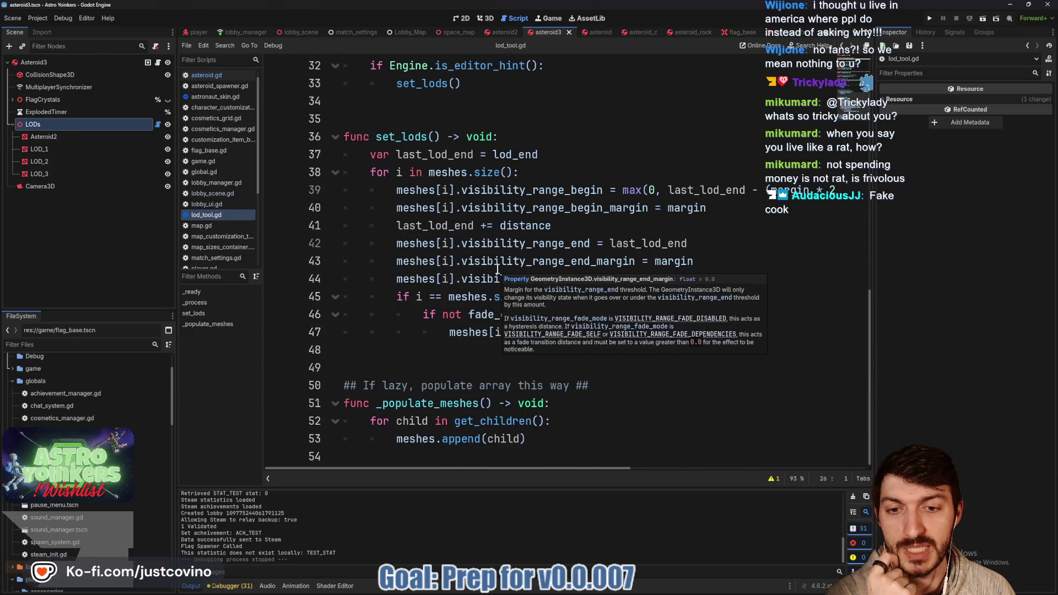
pyautogui.scroll(8, 495, 266)
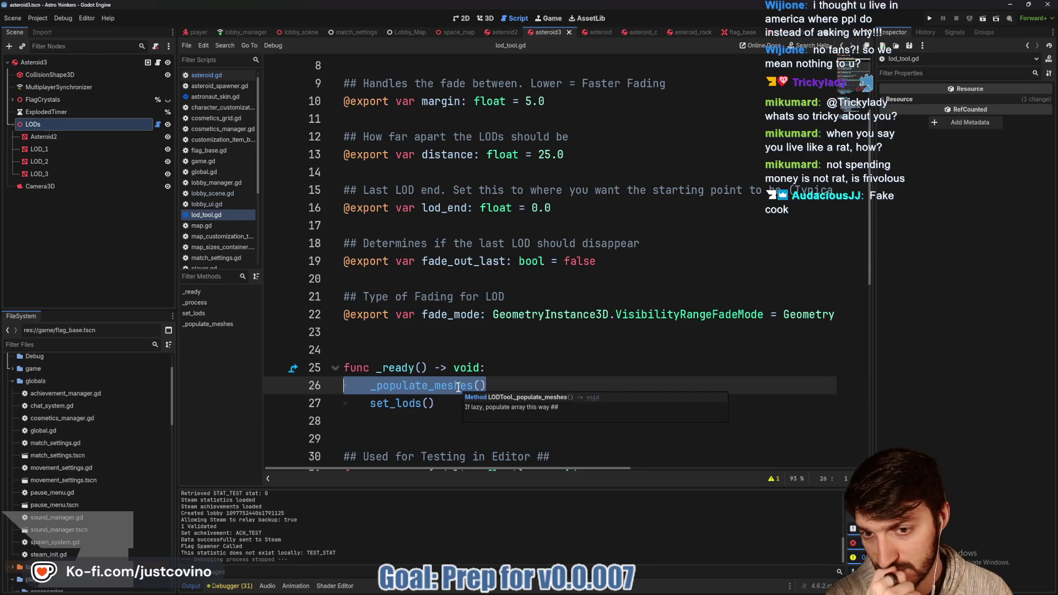
pyautogui.scroll(-2, 458, 387)
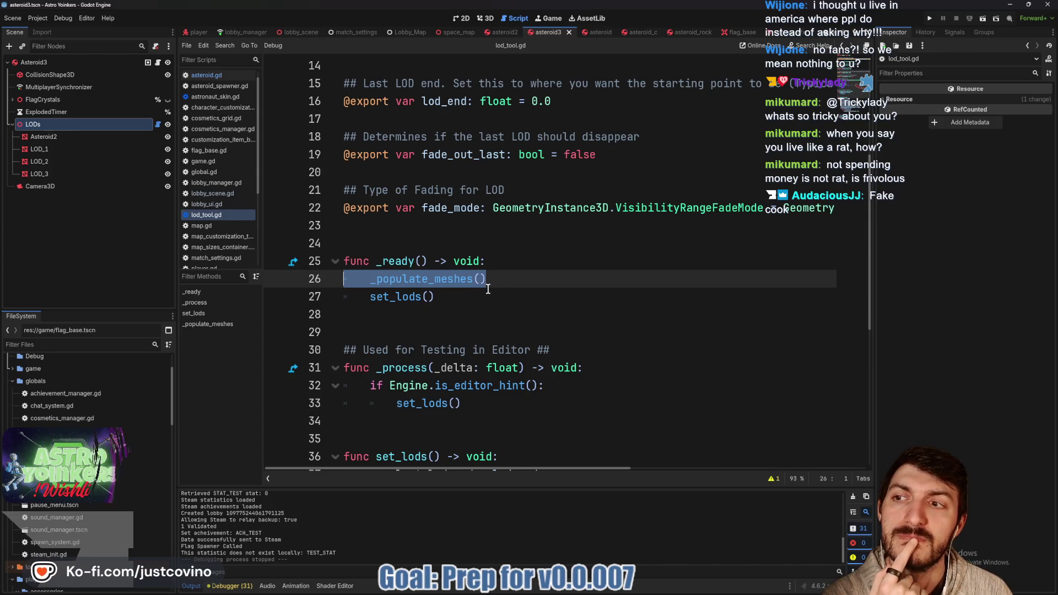
pyautogui.moveTo(470, 299)
pyautogui.mouseDown()
pyautogui.moveTo(353, 281)
pyautogui.moveTo(330, 265)
pyautogui.mouseUp()
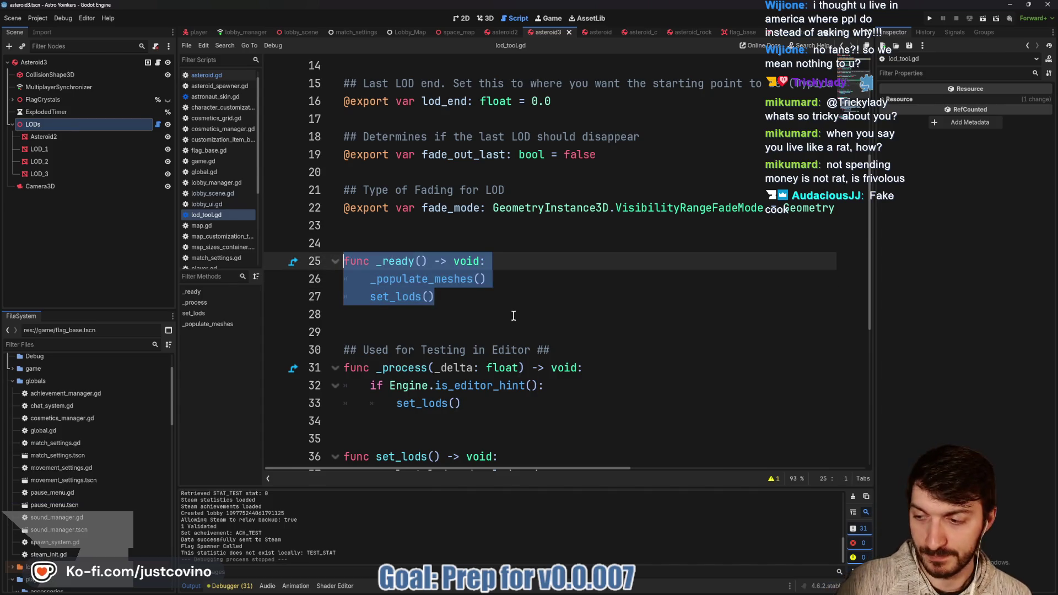
# - Delete the _ready function (lines 25–27) and extra blank lines from lod_tool.gd, save, and run the project
pyautogui.hotkey('ctrl', 'k')
pyautogui.click(486, 308)
pyautogui.moveTo(474, 300); pyautogui.dragTo(325, 269)
pyautogui.press('BackSpace')
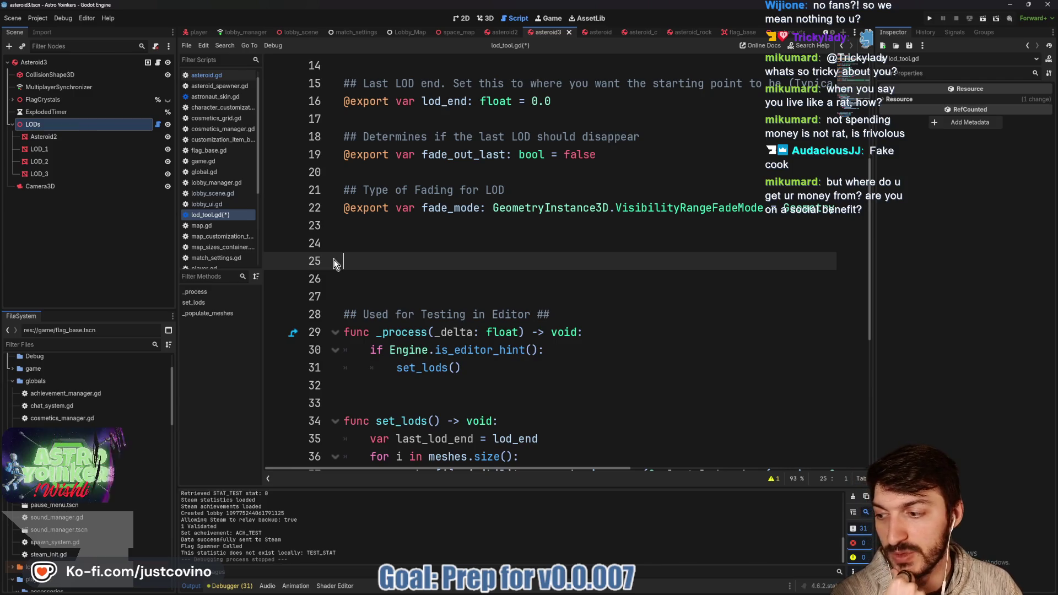
pyautogui.click(371, 287)
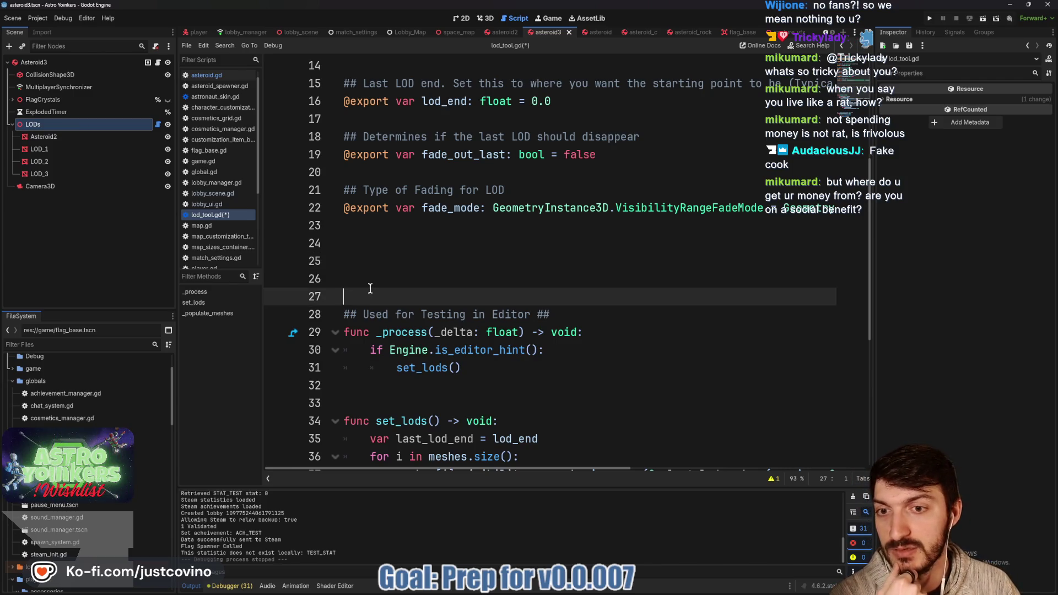
pyautogui.press('Delete')
pyautogui.press('BackSpace')
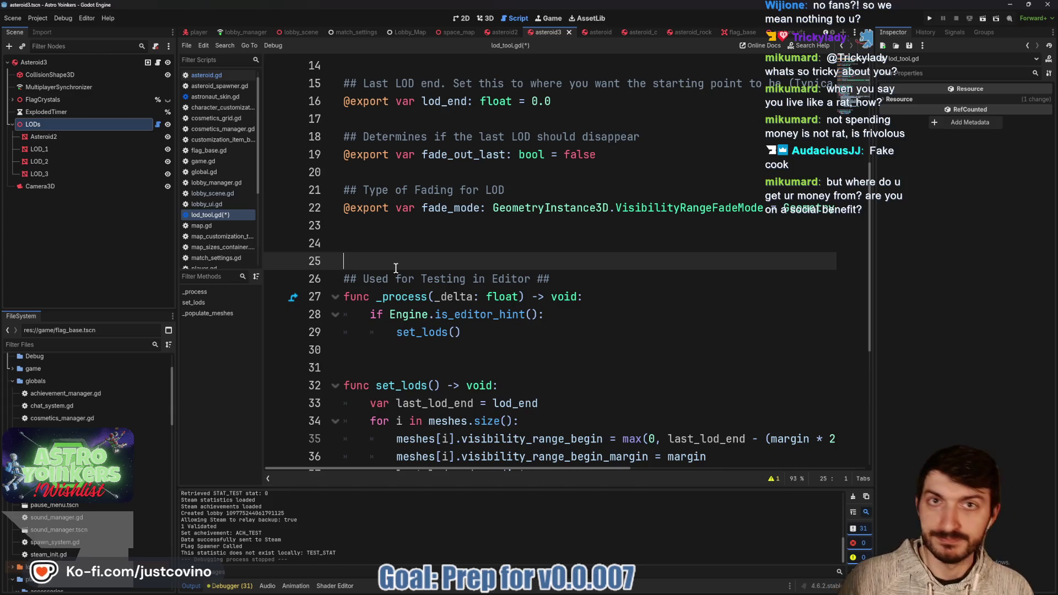
pyautogui.hotkey('ctrl', 's')
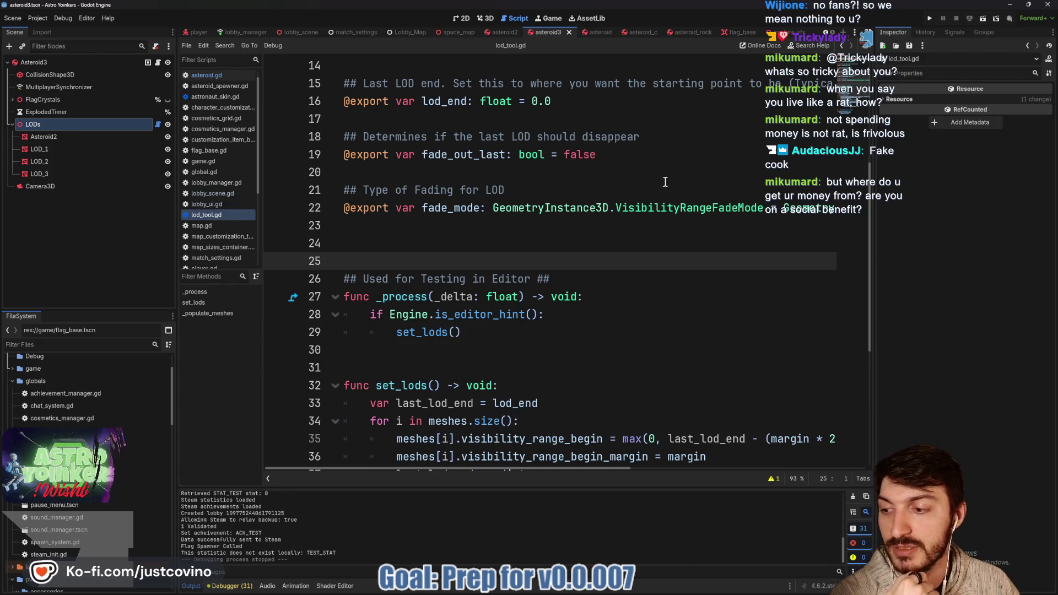
pyautogui.click(930, 18)
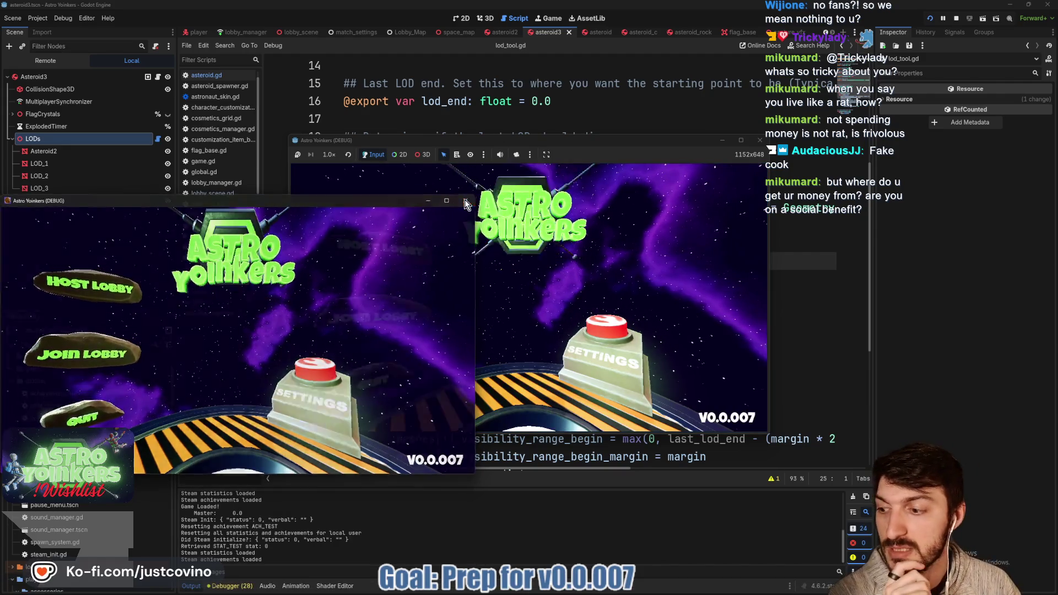
# - Close the duplicate game window, host a lobby, and step onto the locker-room ready pad
pyautogui.click(464, 203)
pyautogui.click(532, 242)
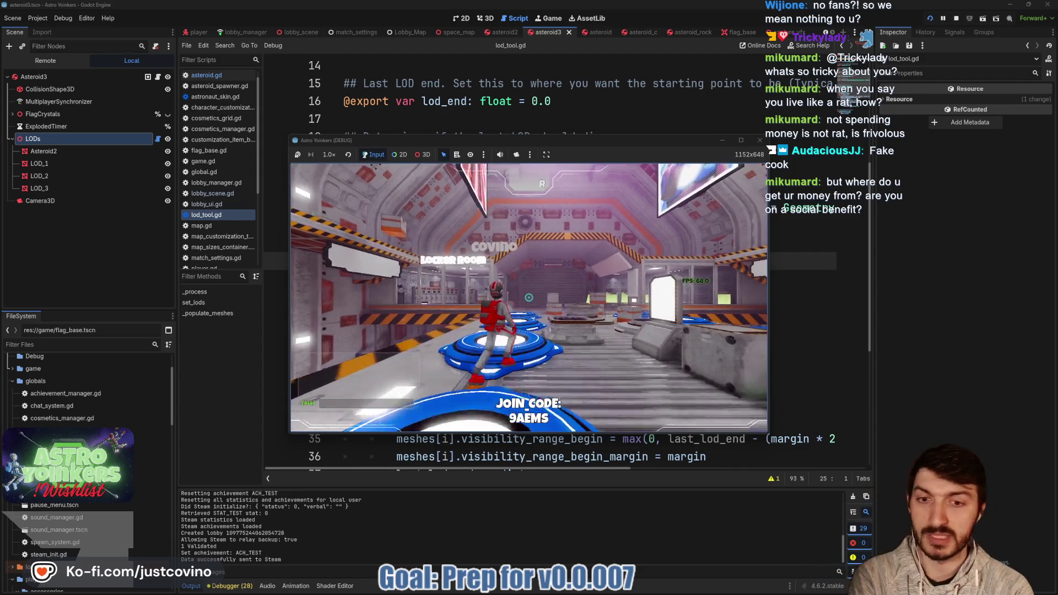
pyautogui.press('w')
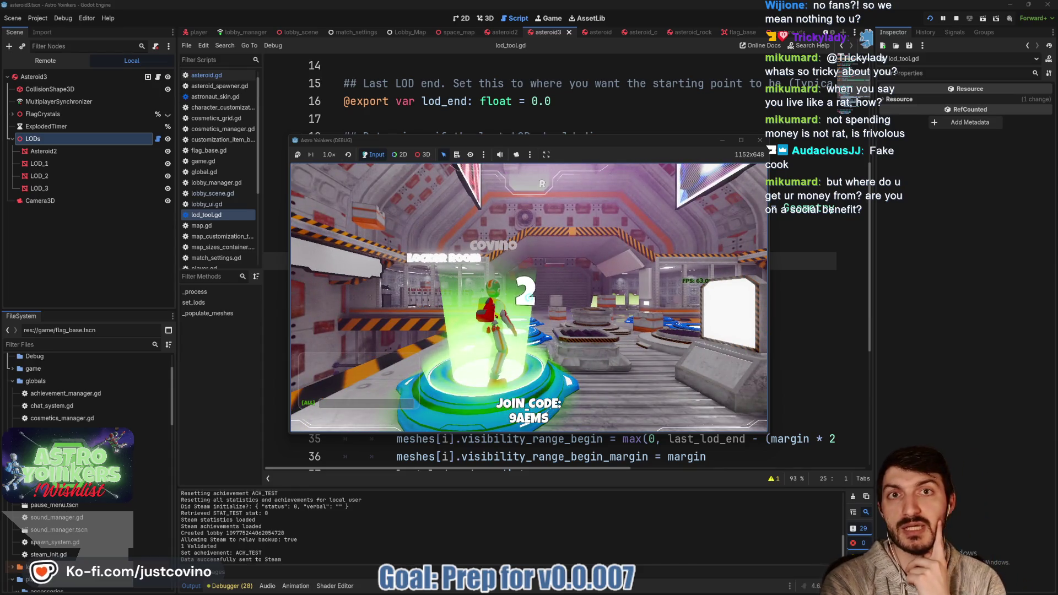
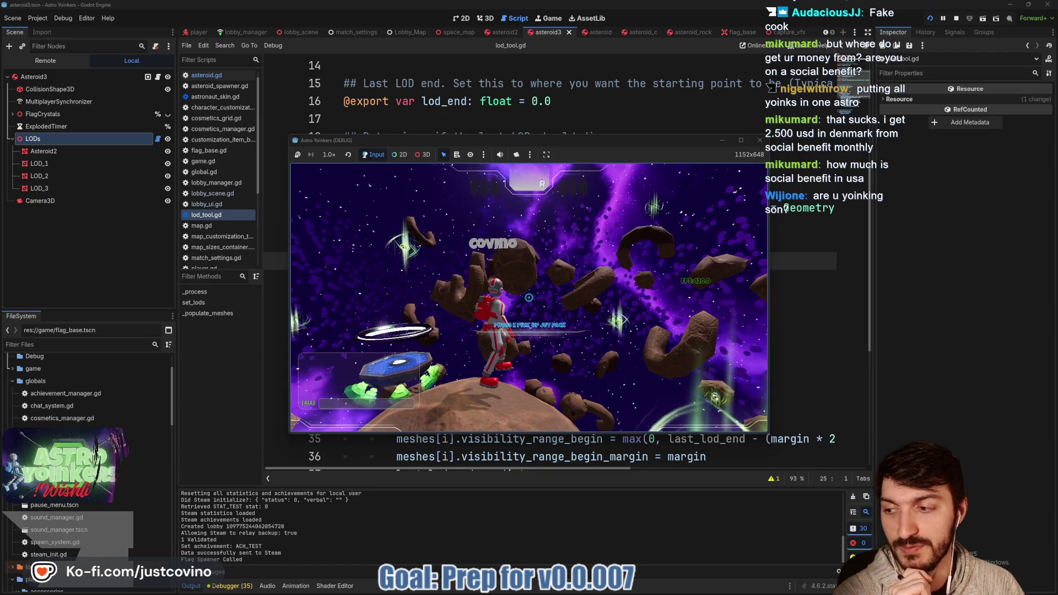
# - Stop the running game, go to line 24 of lod_tool.gd, then select the Asteroid3 root node
pyautogui.press('F8')
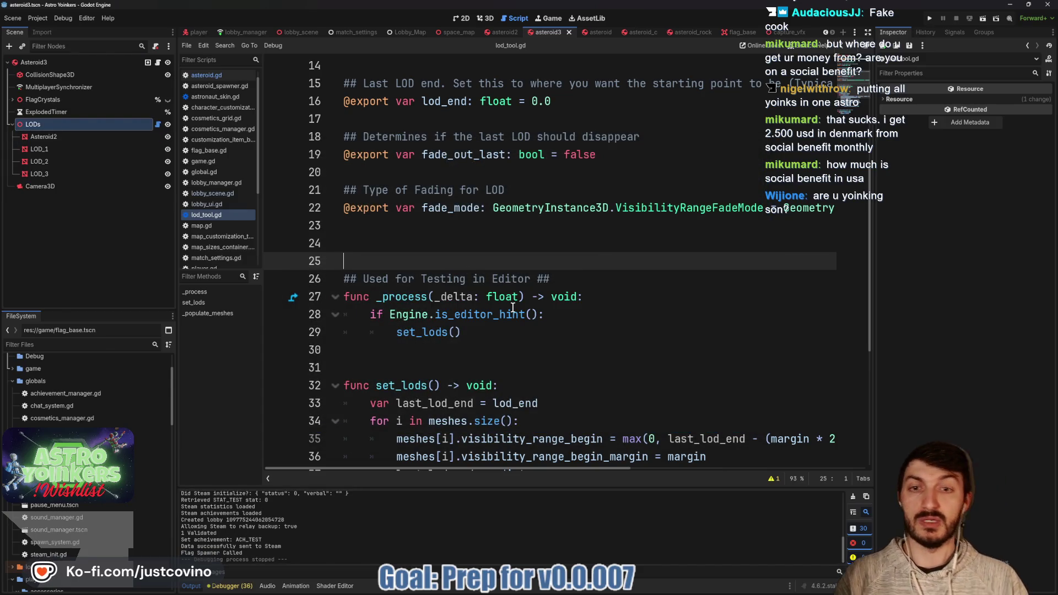
pyautogui.moveTo(513, 307)
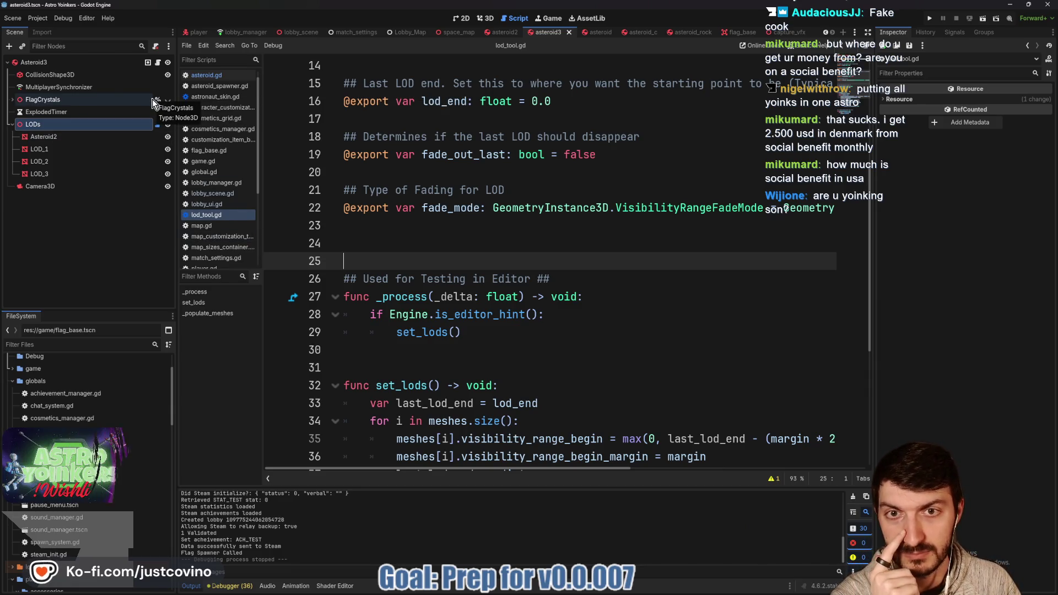
pyautogui.click(375, 250)
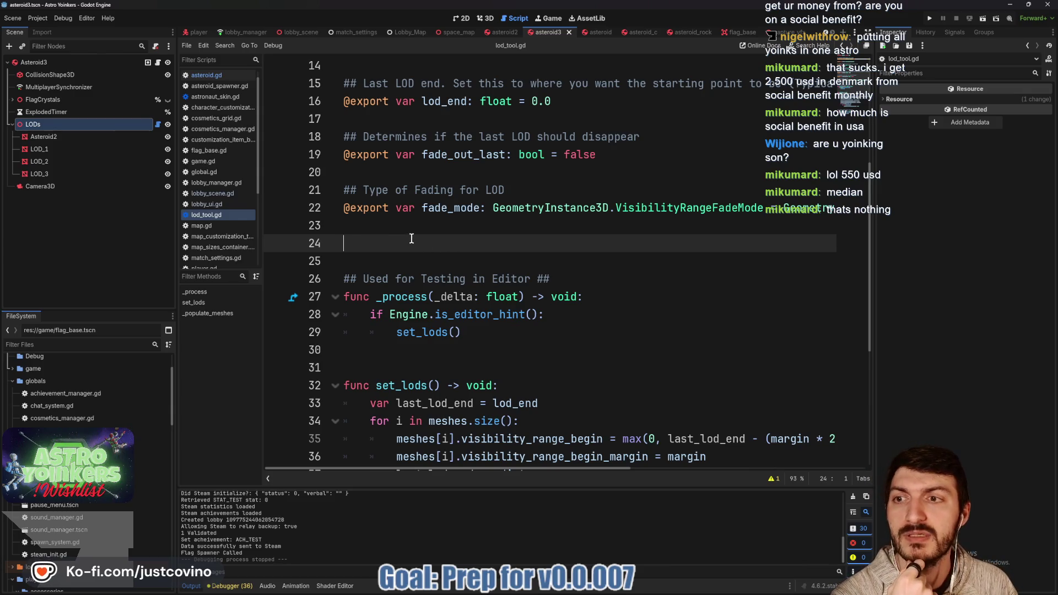
pyautogui.click(104, 61)
# - Set the asteroid2 scene's LODs Distance to 35 and save the scene
pyautogui.click(158, 62)
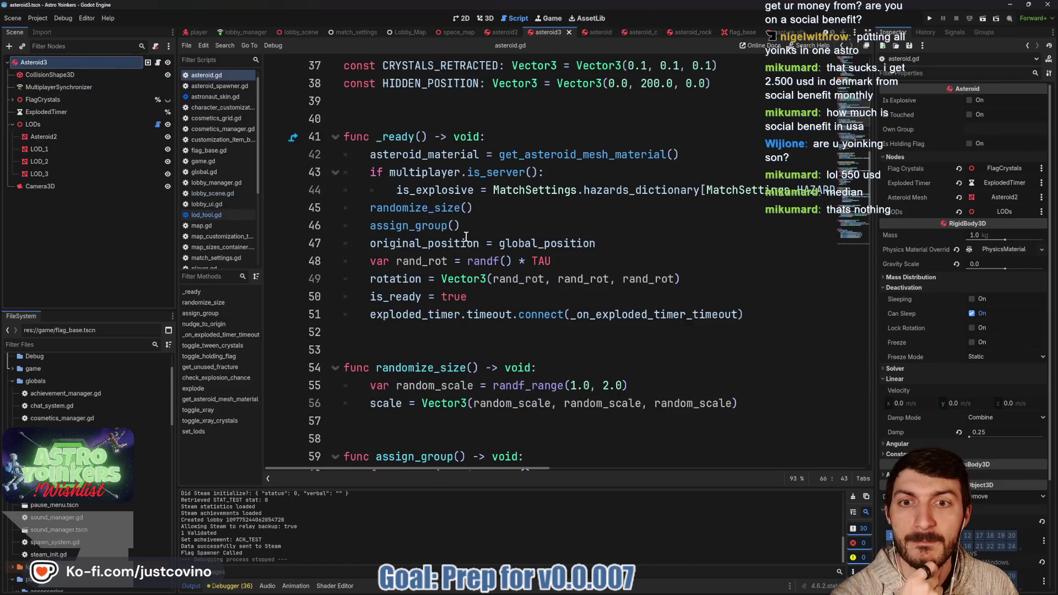
pyautogui.click(467, 334)
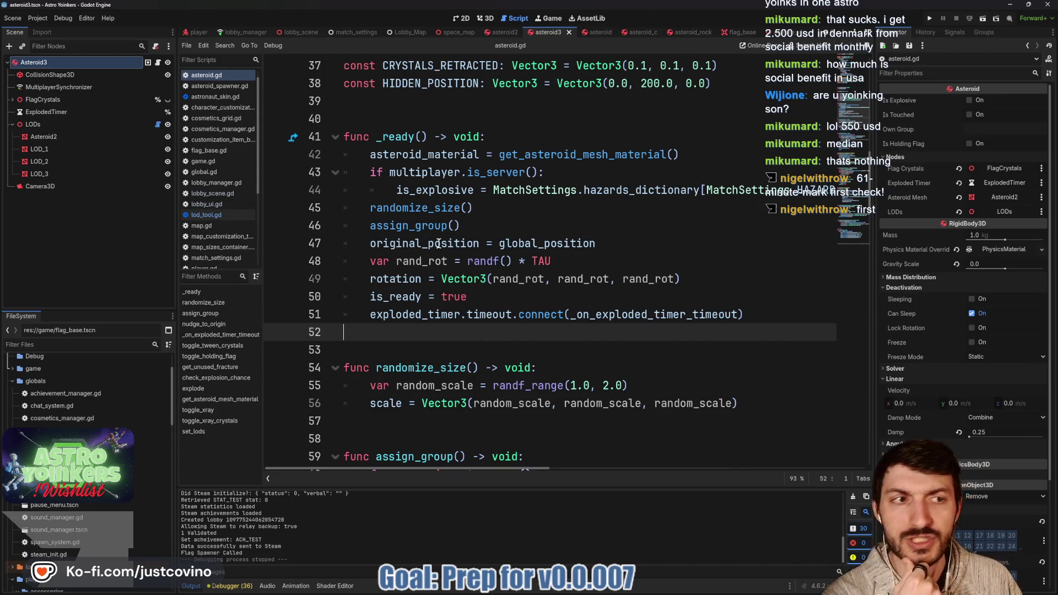
pyautogui.click(71, 124)
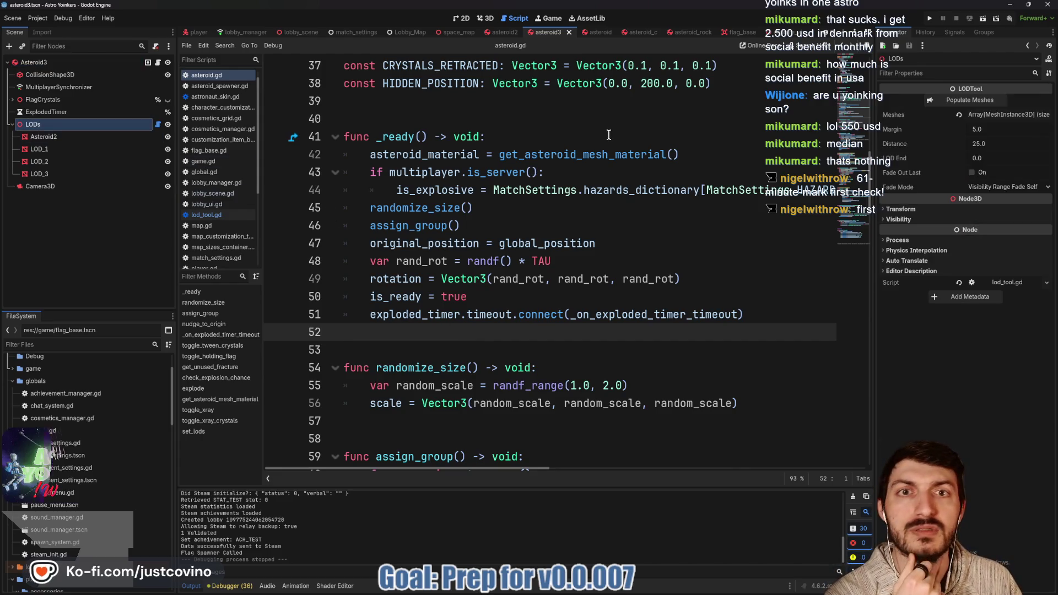
pyautogui.click(502, 32)
pyautogui.click(83, 124)
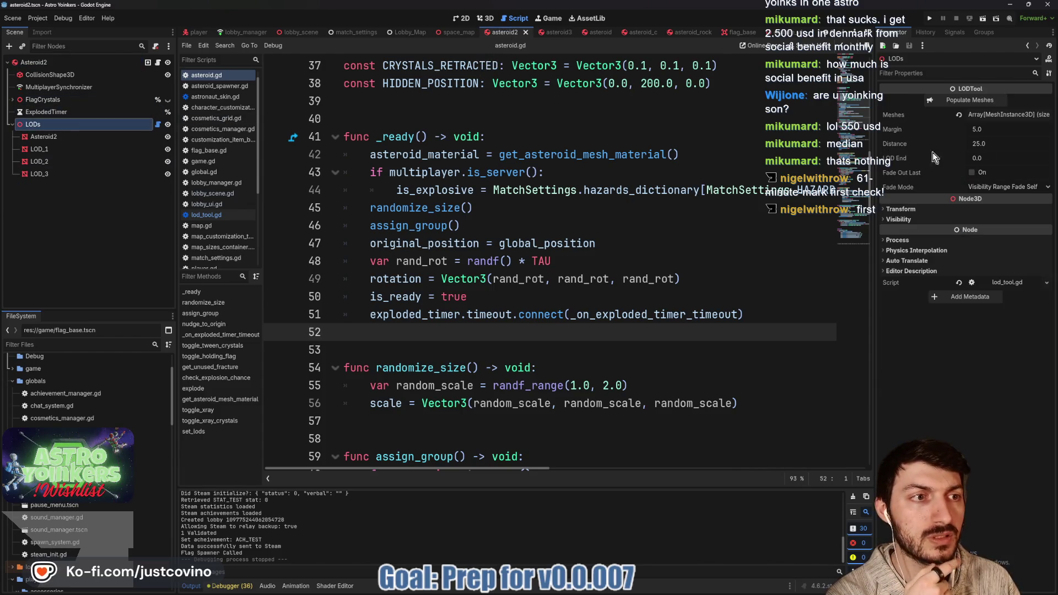
pyautogui.click(995, 143)
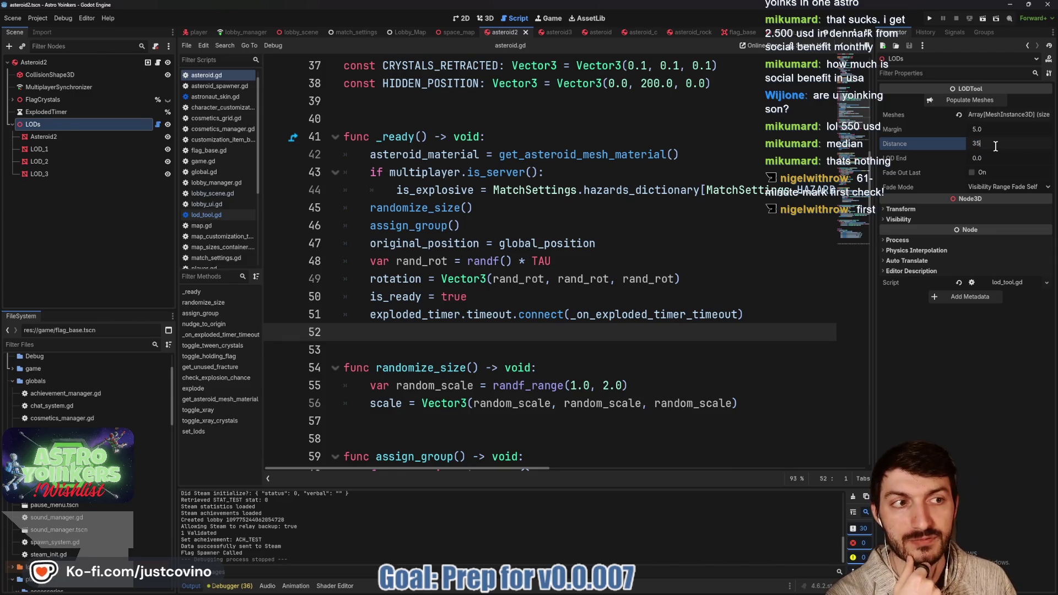
pyautogui.press('Return')
pyautogui.hotkey('ctrl', 's')
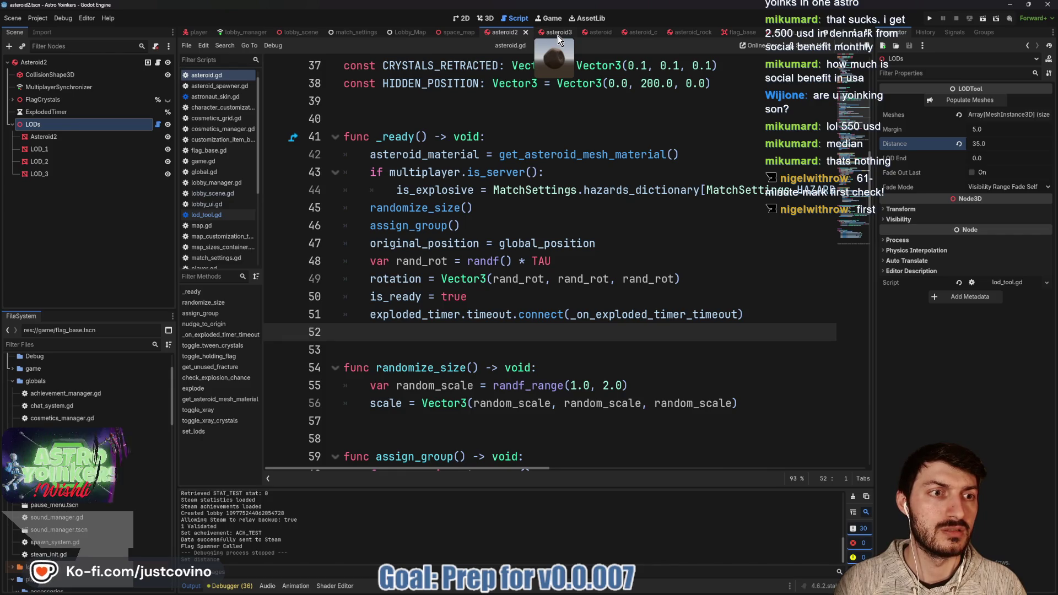
# - Set LOD Distance to 35 in the asteroid3 and asteroid scenes
pyautogui.click(557, 34)
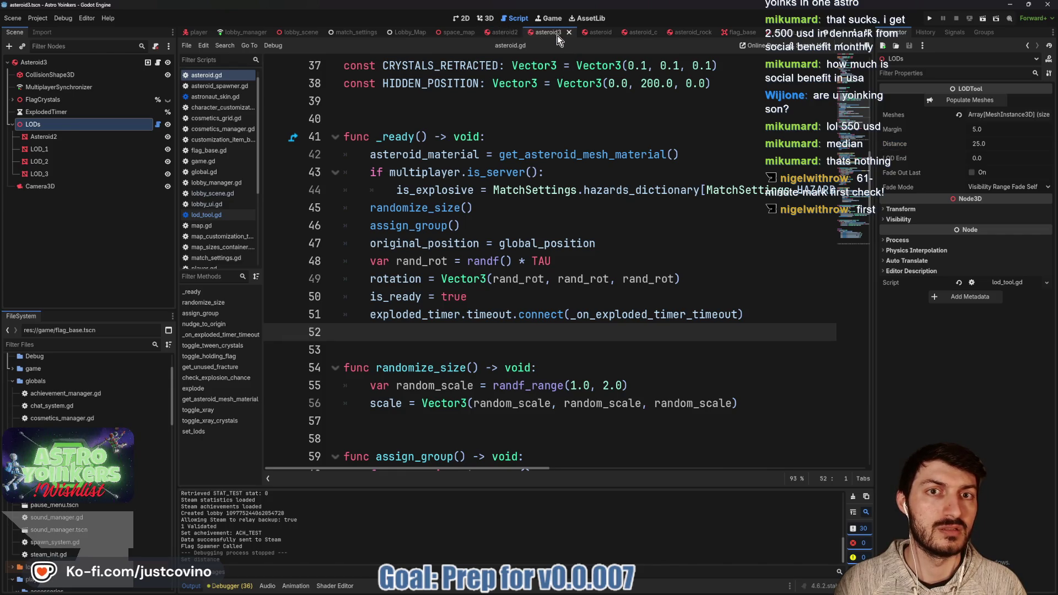
pyautogui.click(987, 145)
pyautogui.write('5')
pyautogui.press('Return')
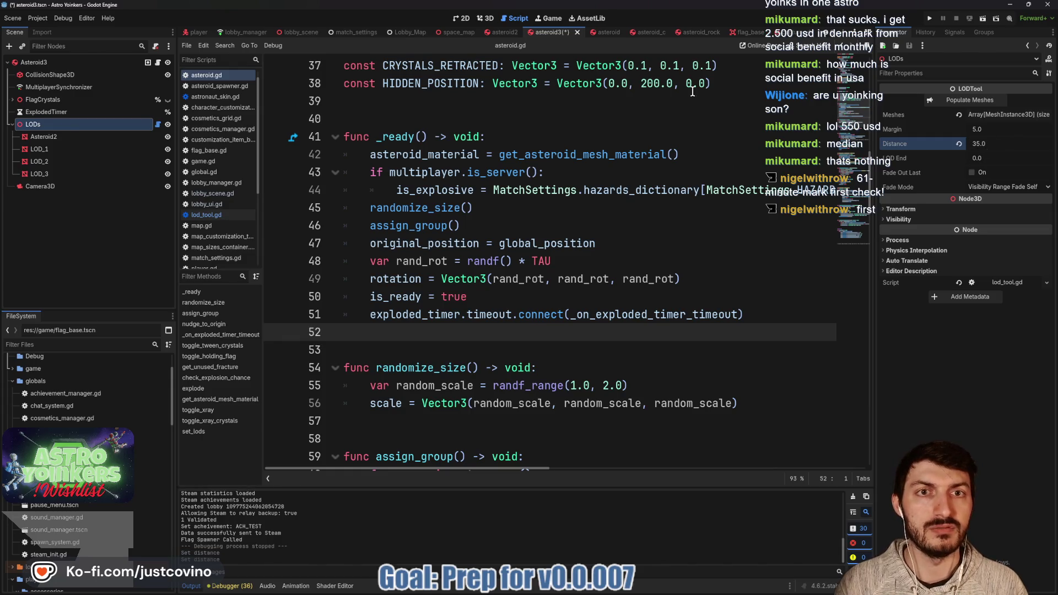
pyautogui.click(600, 32)
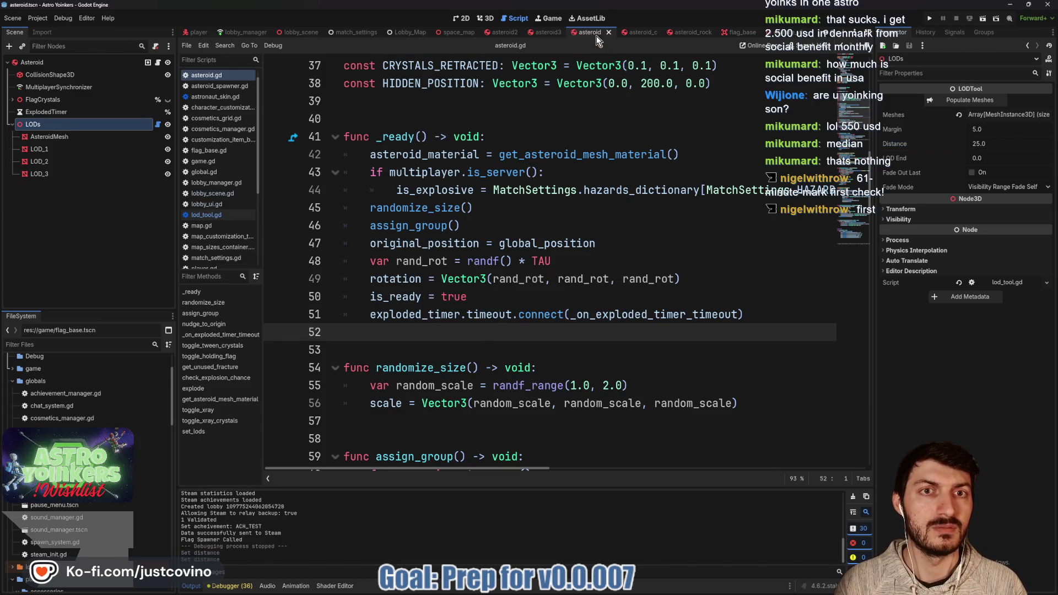
pyautogui.click(996, 143)
pyautogui.write('35')
pyautogui.press('Return')
# - Set LOD Distance to 35 in asteroid_c and asteroid_rock, then run the project
pyautogui.click(629, 32)
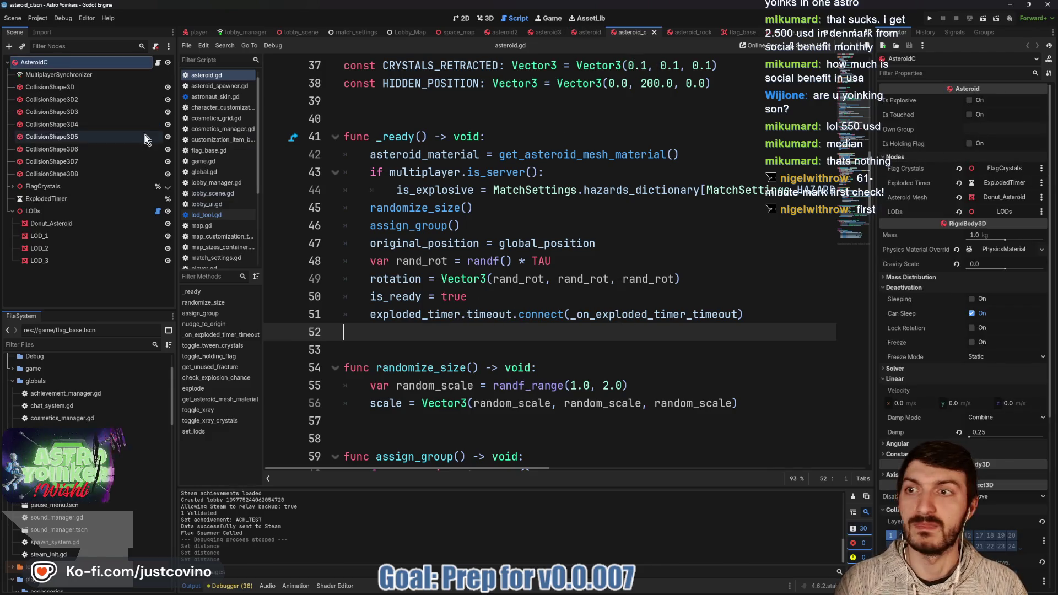
pyautogui.click(72, 211)
pyautogui.click(994, 143)
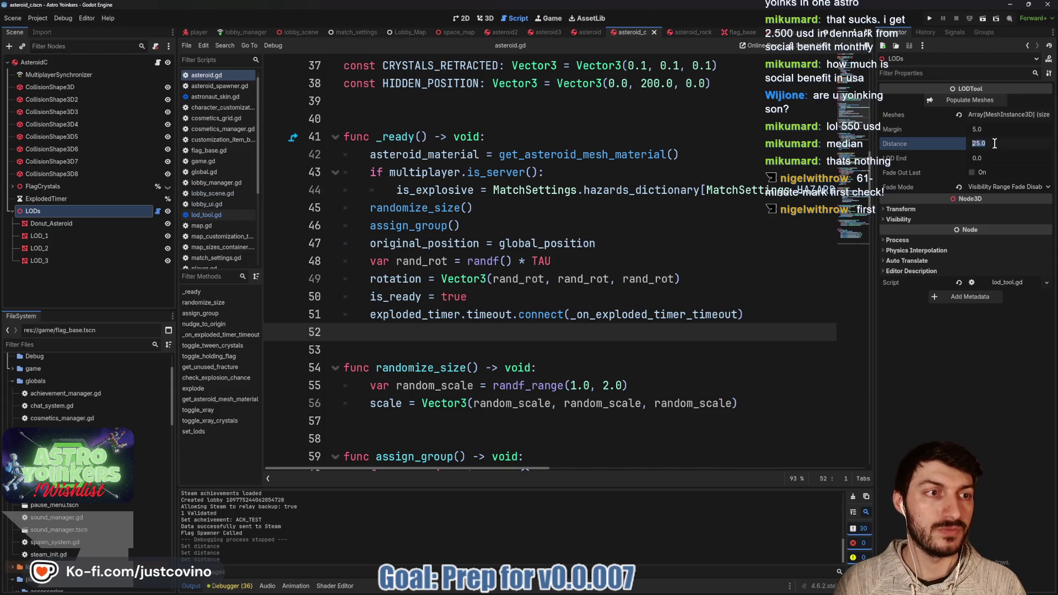
pyautogui.write('35')
pyautogui.press('Return')
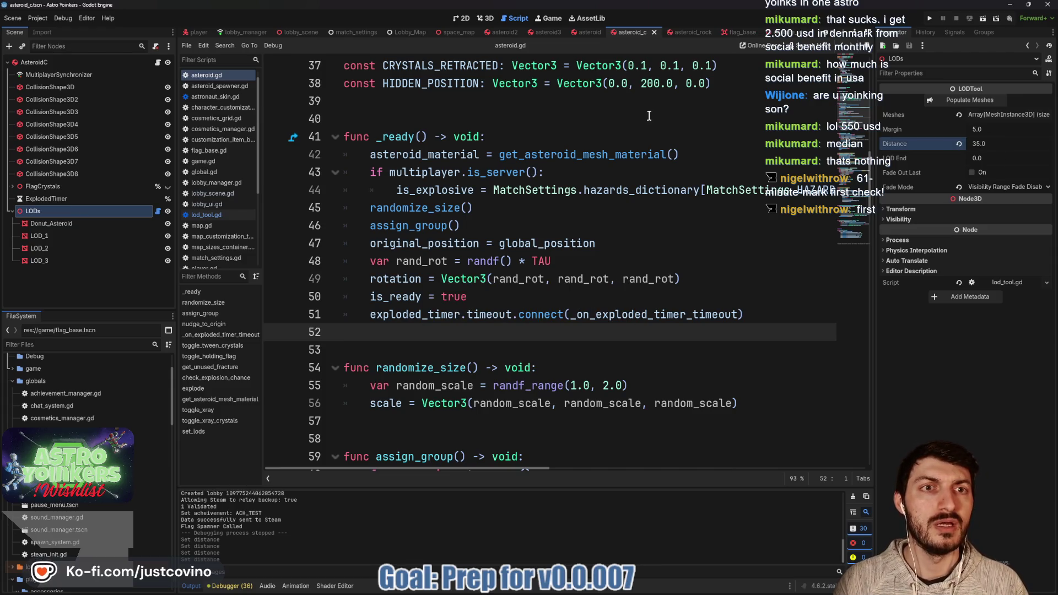
pyautogui.click(682, 32)
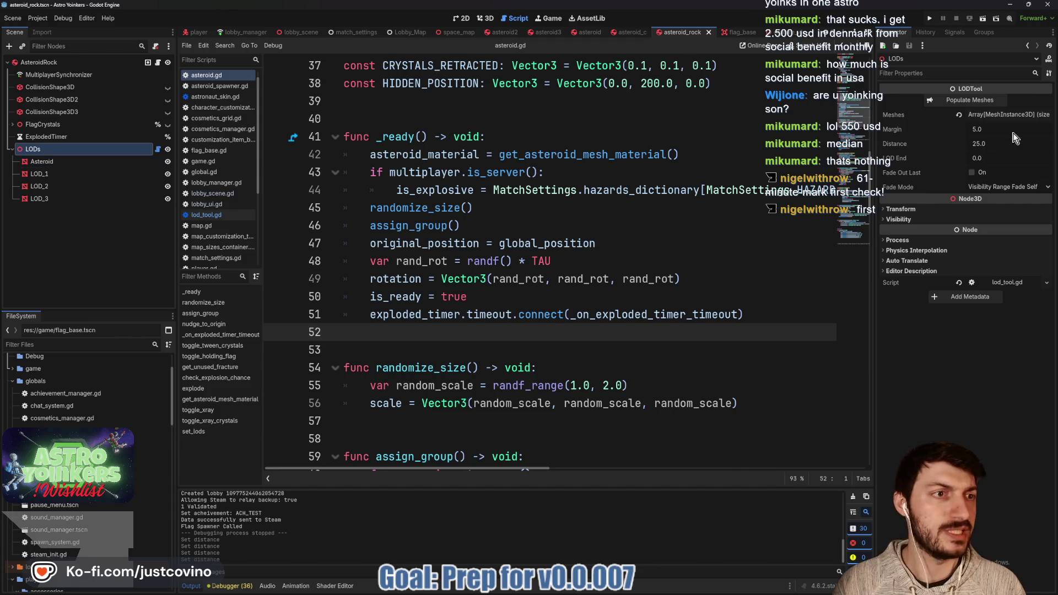
pyautogui.click(1001, 144)
pyautogui.write('5')
pyautogui.press('Return')
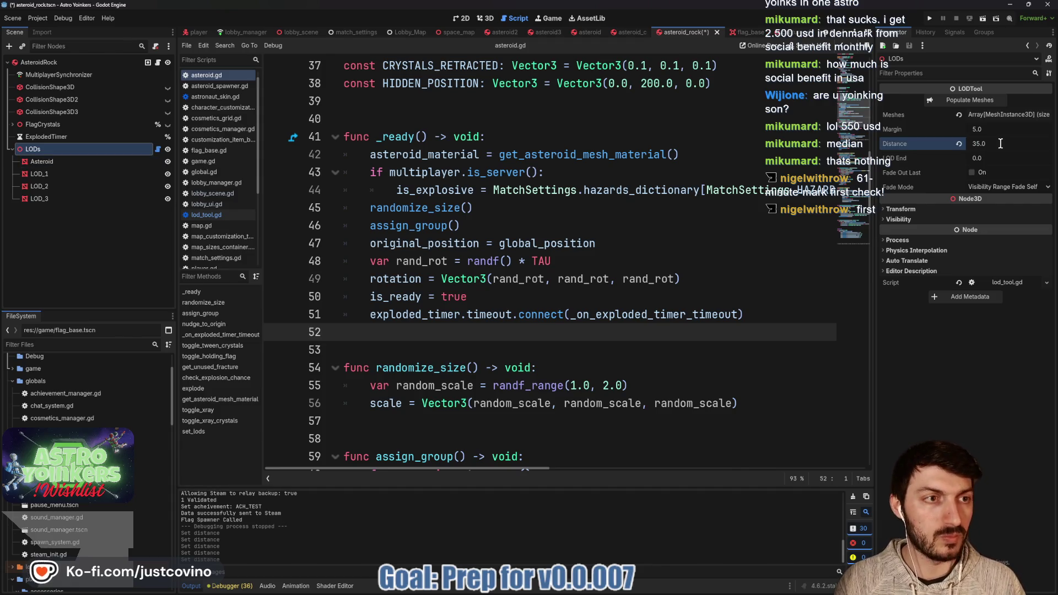
pyautogui.click(936, 18)
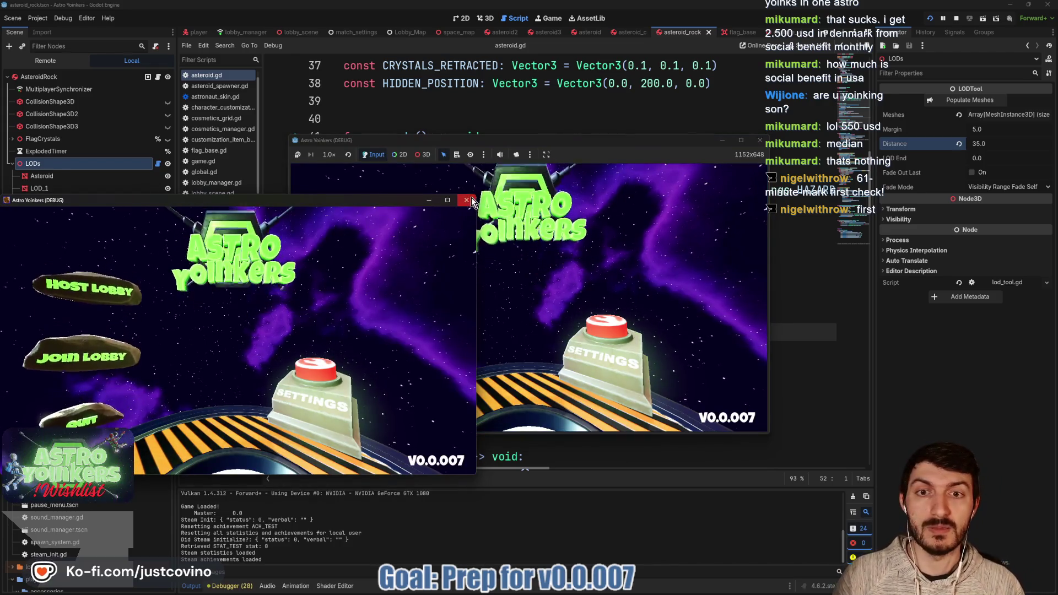
# - Close the extra debug window and host a new lobby in the game
pyautogui.click(466, 200)
pyautogui.click(396, 255)
pyautogui.click(524, 245)
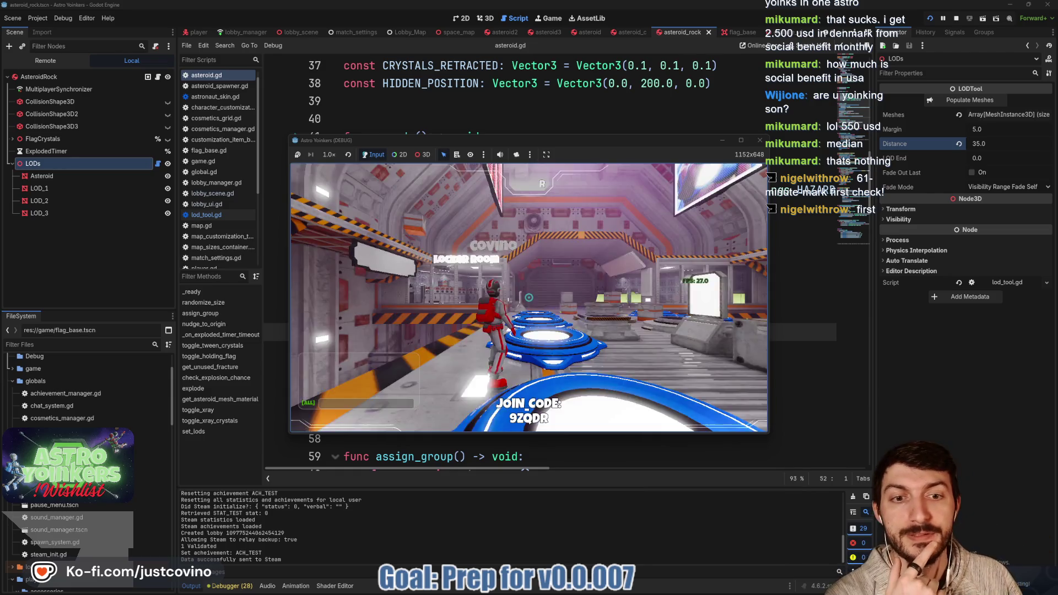
# - Jump off the platform, fire the beam at the asteroids, then stop the game
pyautogui.press('w')
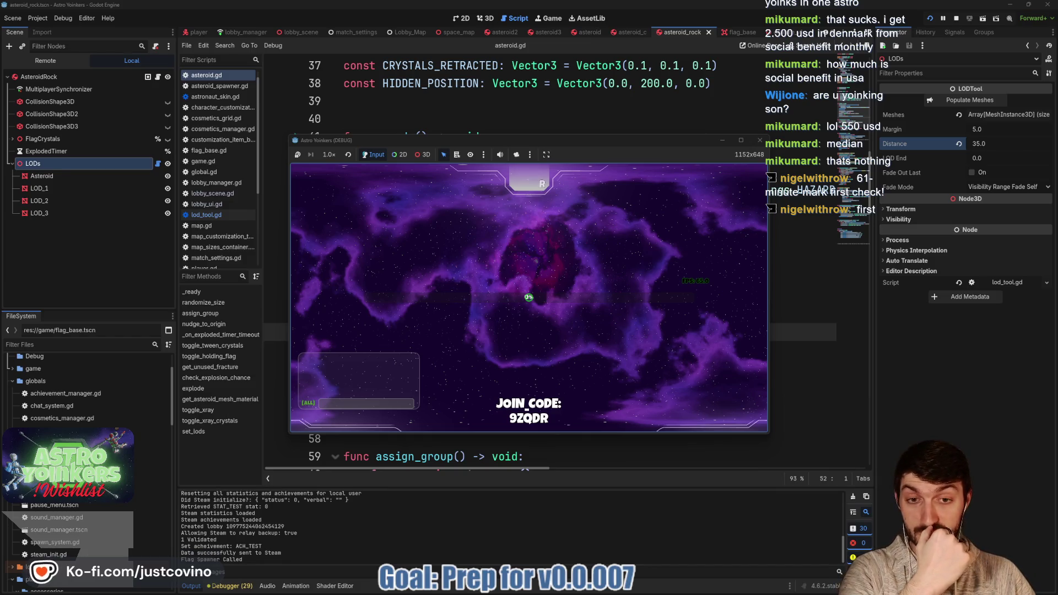
pyautogui.press('w')
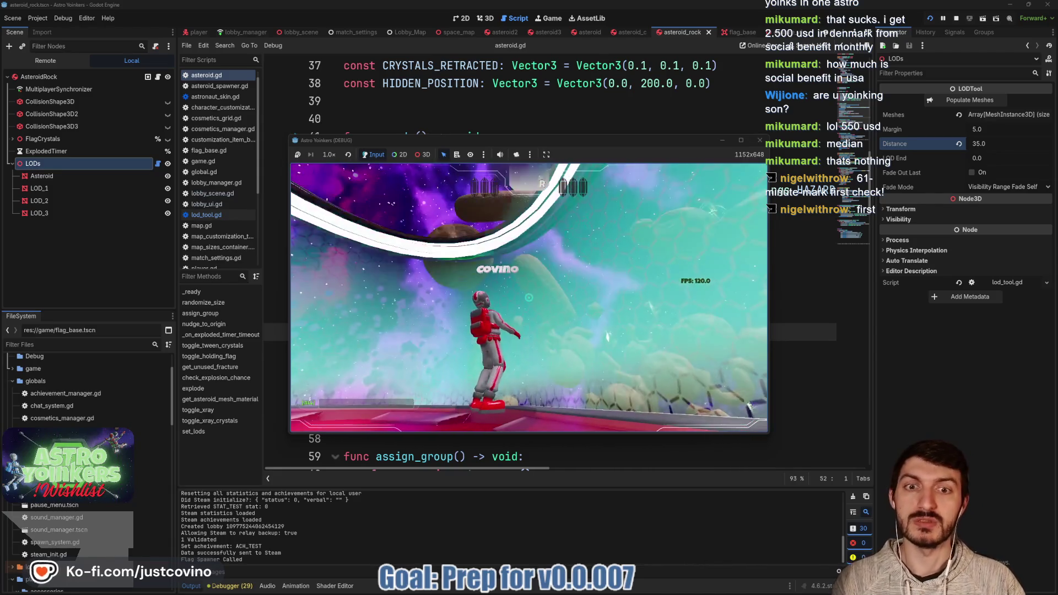
pyautogui.press('space')
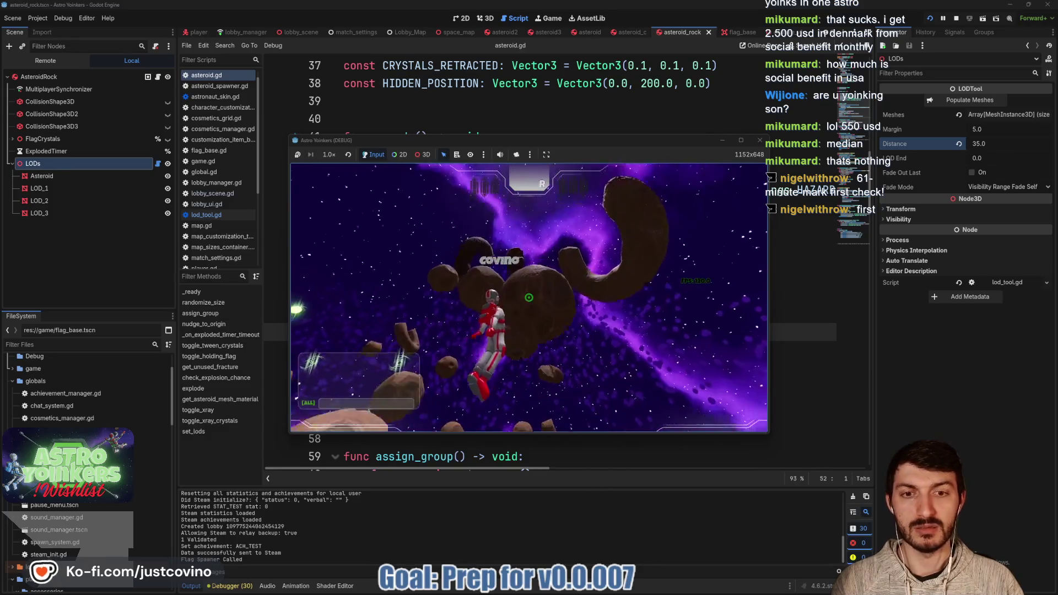
pyautogui.click(529, 298)
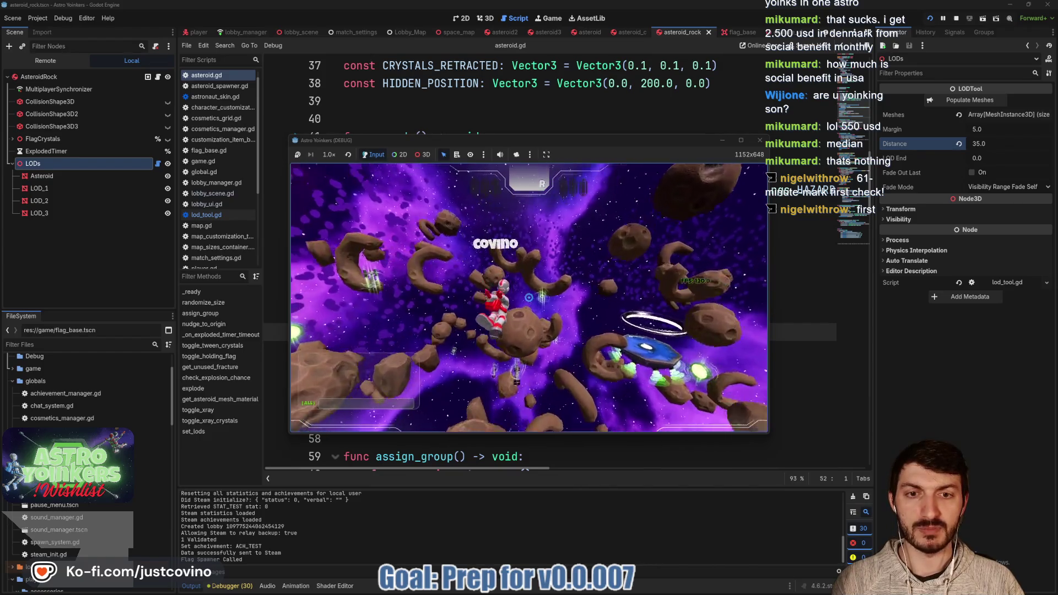
pyautogui.click(529, 298)
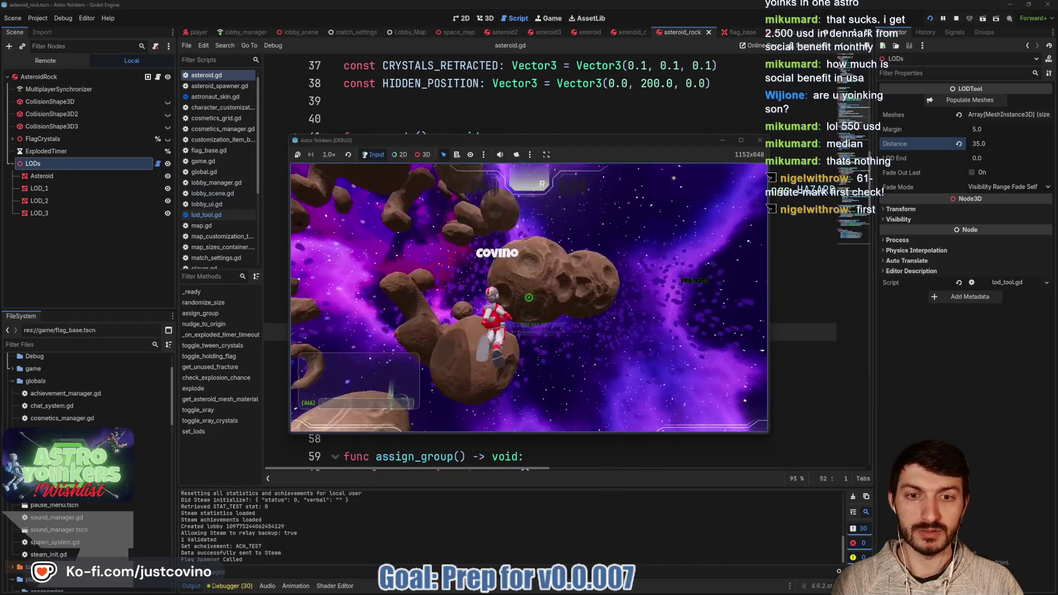
pyautogui.click(529, 298)
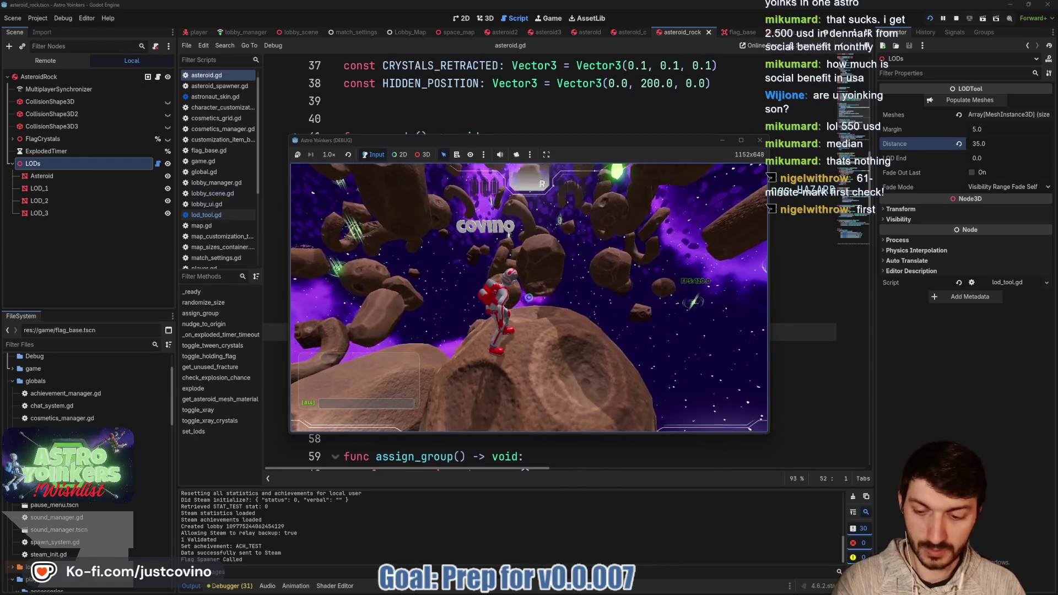
pyautogui.press('F8')
# - Save the modified scene and switch back to the lod_tool.gd script
pyautogui.hotkey('ctrl', 's')
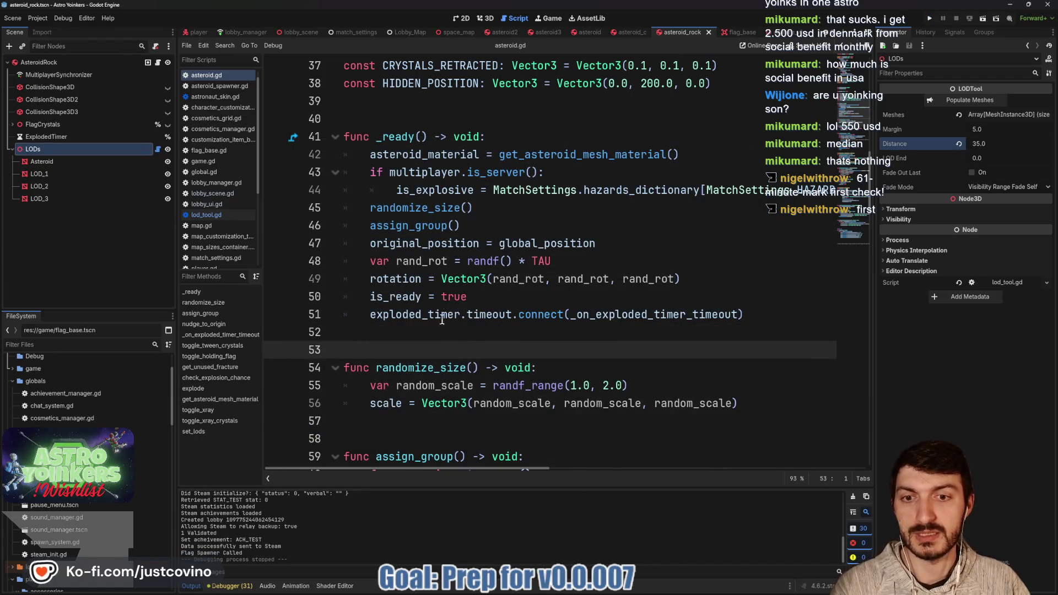
pyautogui.moveTo(594, 585)
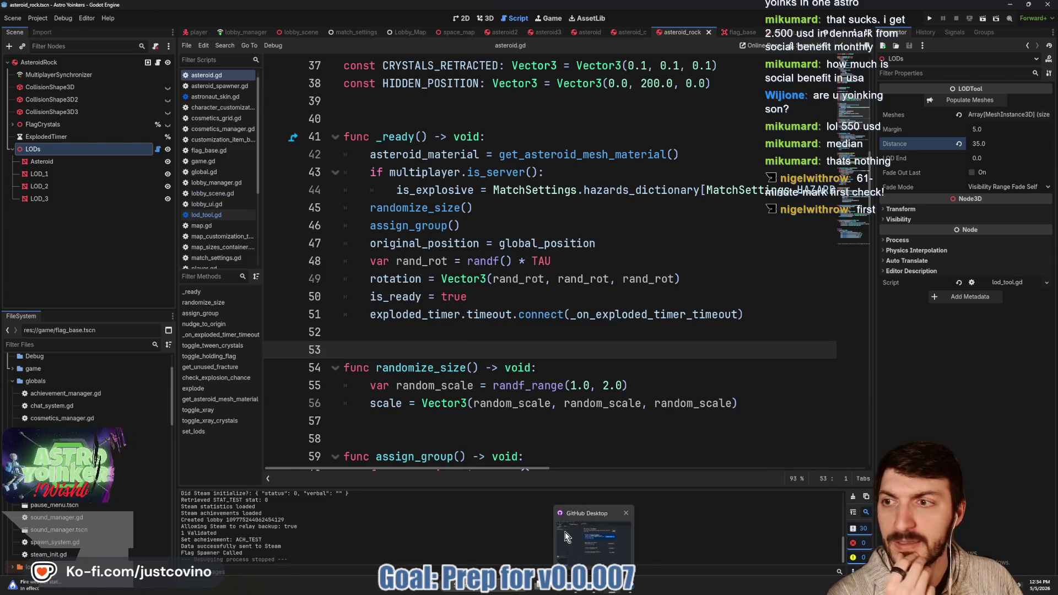
pyautogui.scroll(3, 309, 231)
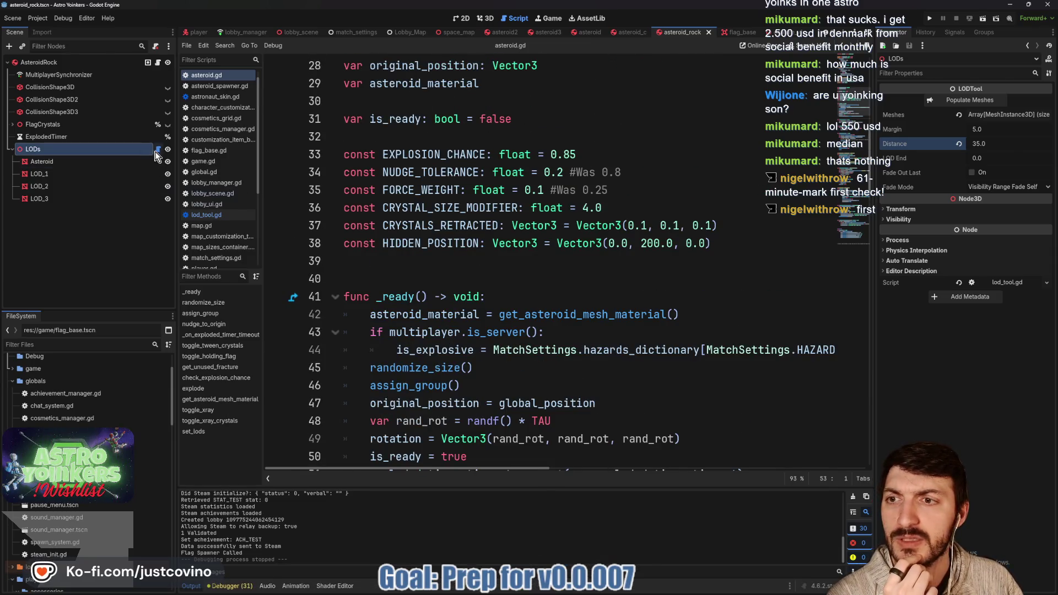
pyautogui.click(158, 150)
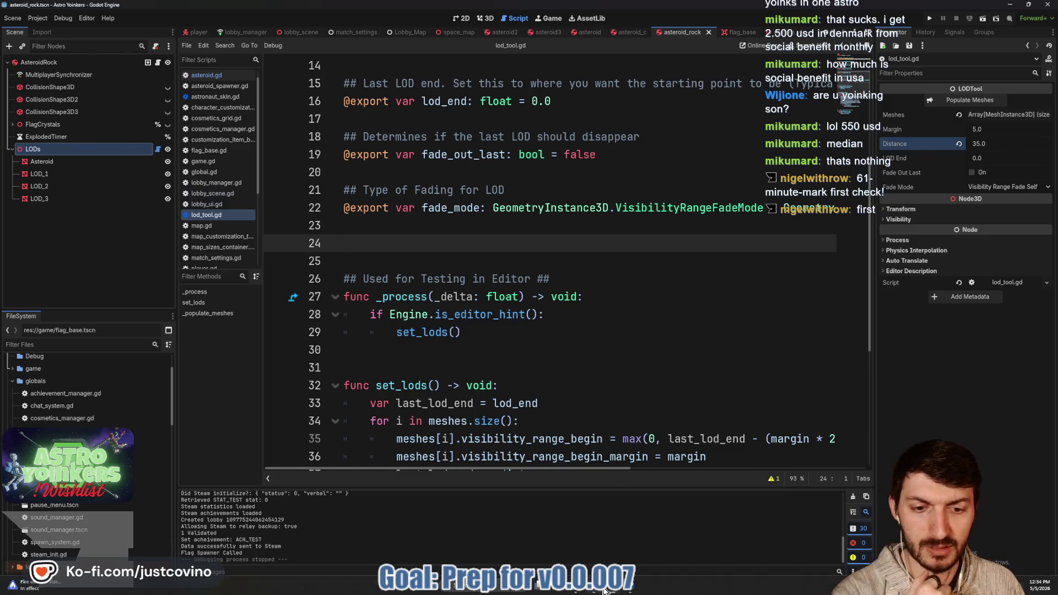
# - Commit the 8 files as 'lod distance increased from 25 to 35m' and push to origin
pyautogui.click(604, 590)
pyautogui.click(354, 367)
pyautogui.write('lod distance incre')
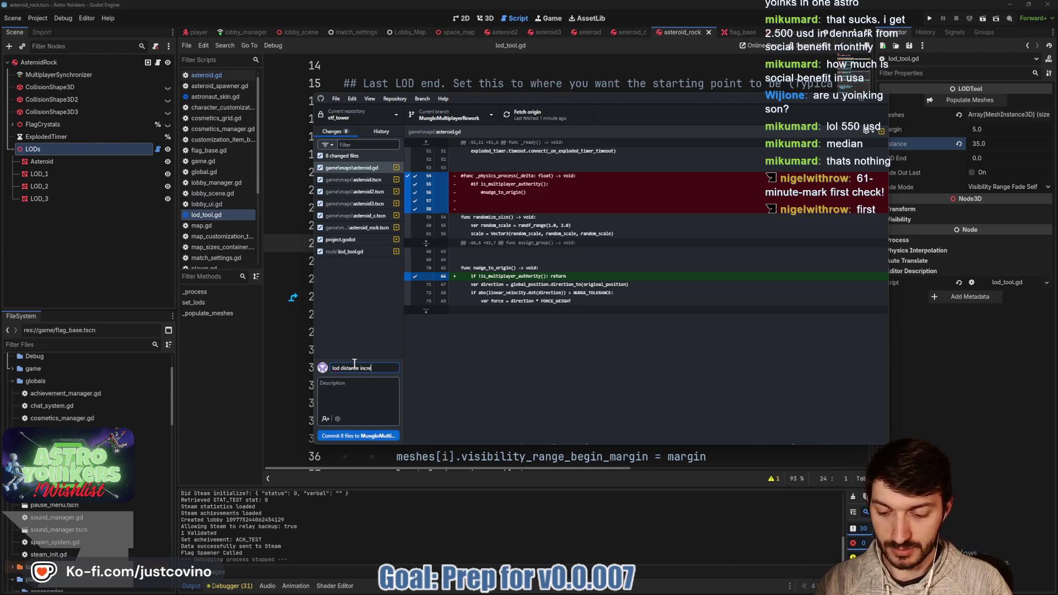
pyautogui.write('ased from 2')
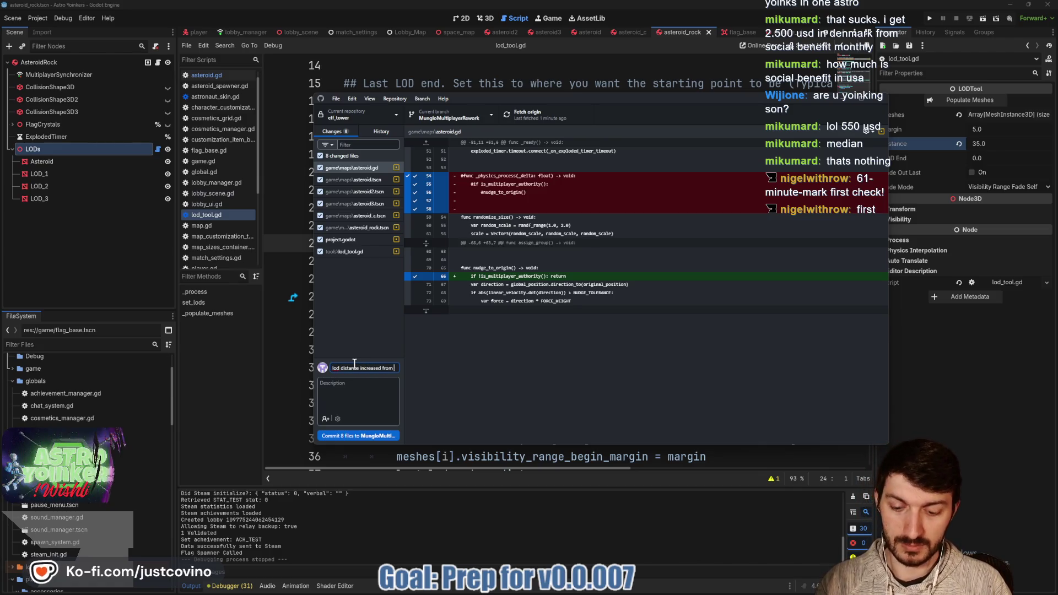
pyautogui.write('5m to 35')
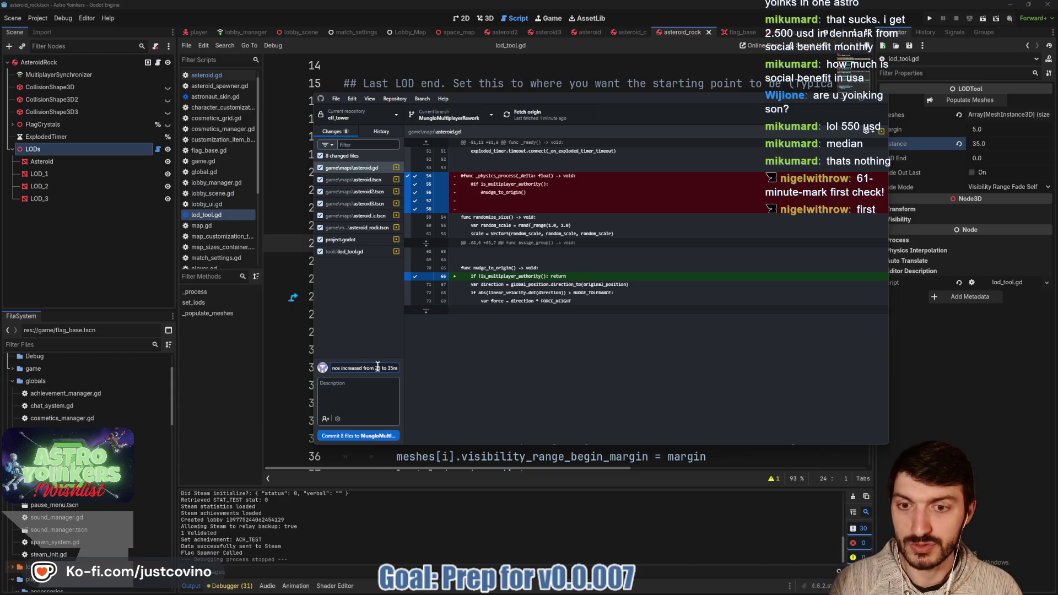
pyautogui.click(370, 436)
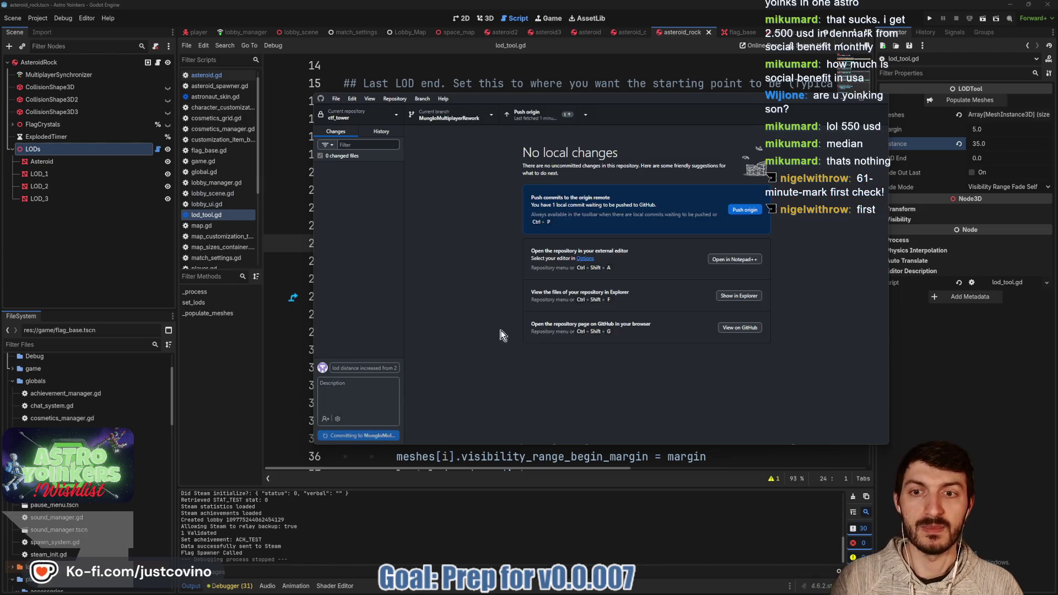
pyautogui.click(746, 211)
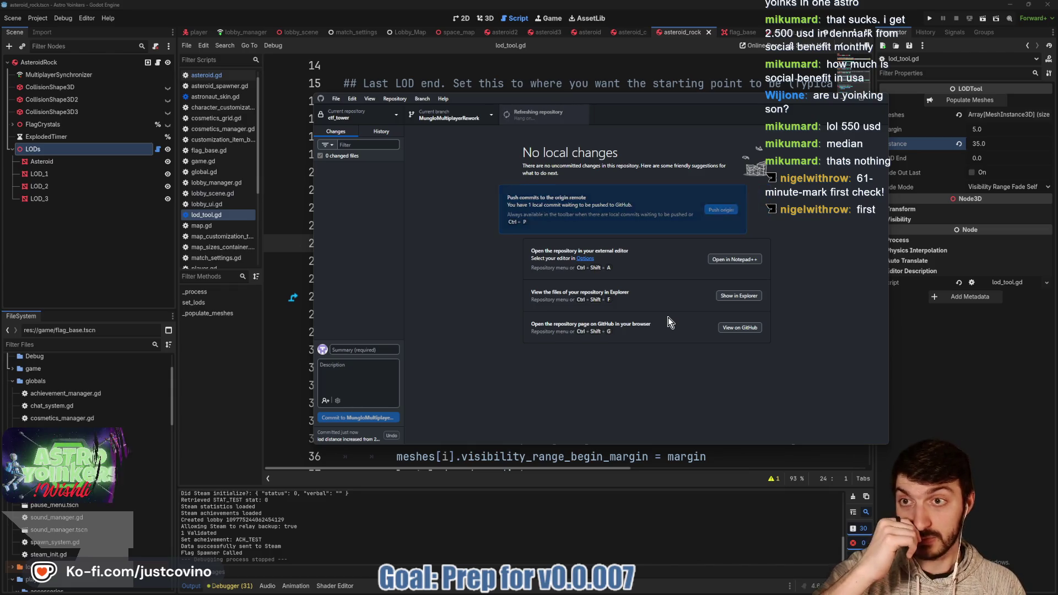
pyautogui.click(549, 84)
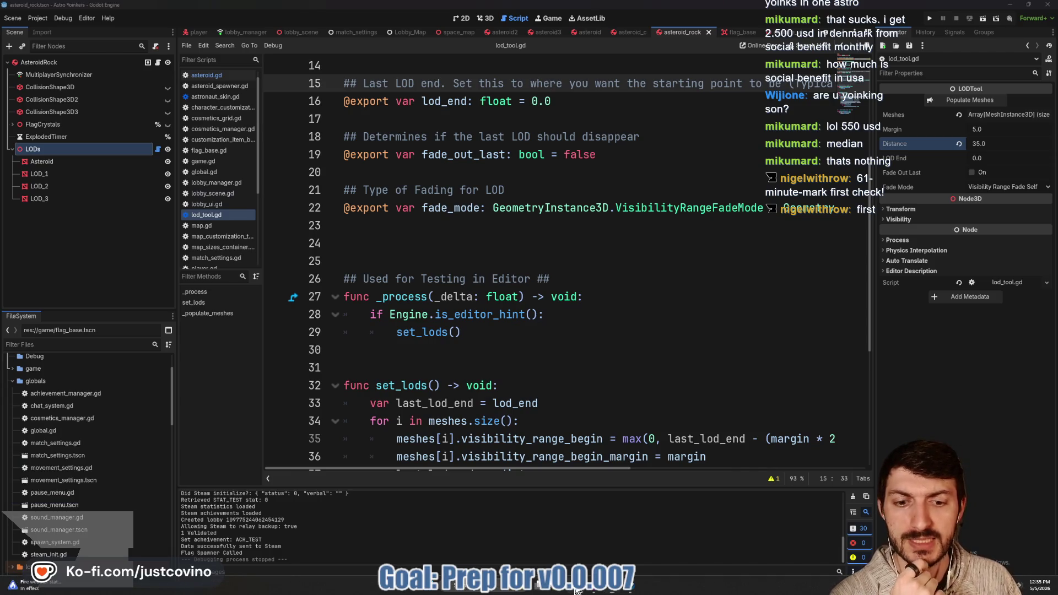
pyautogui.hotkey('alt', 'Tab')
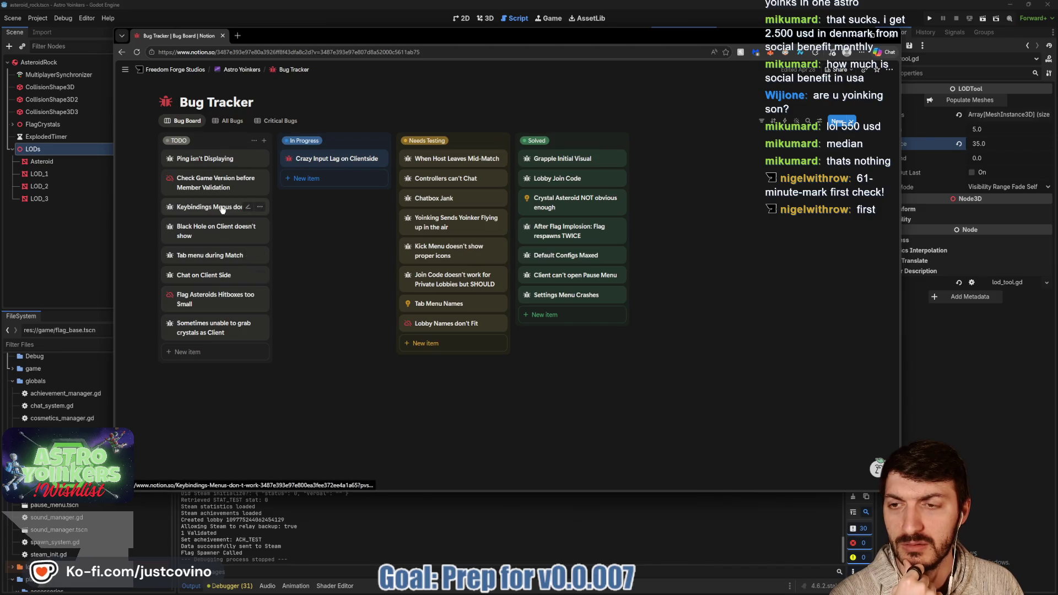
# - Read the 'Ping isn't Displaying' bug card in Notion, then go back to Godot
pyautogui.click(227, 162)
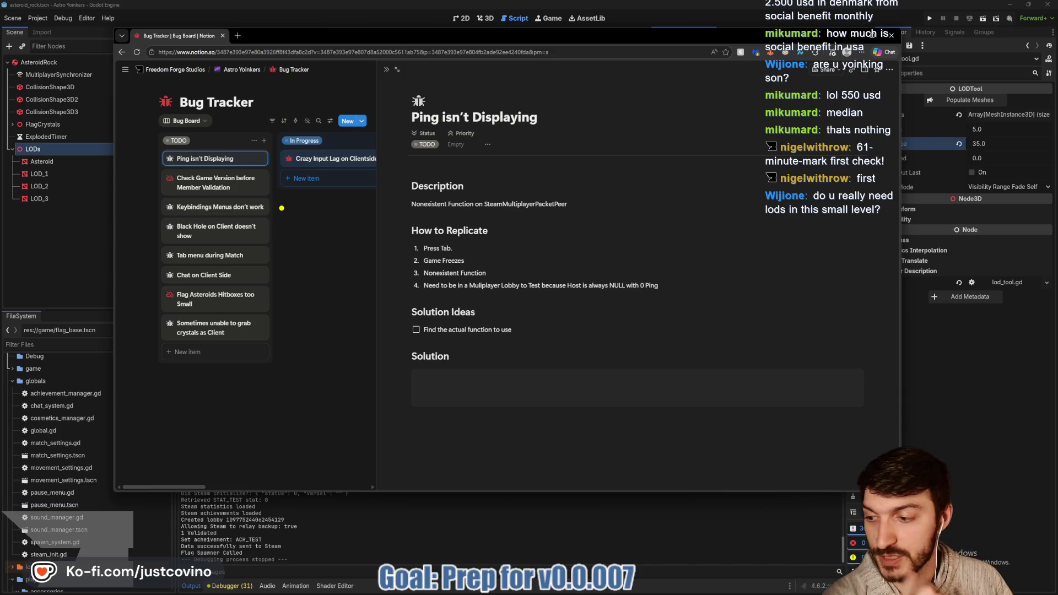
pyautogui.click(76, 264)
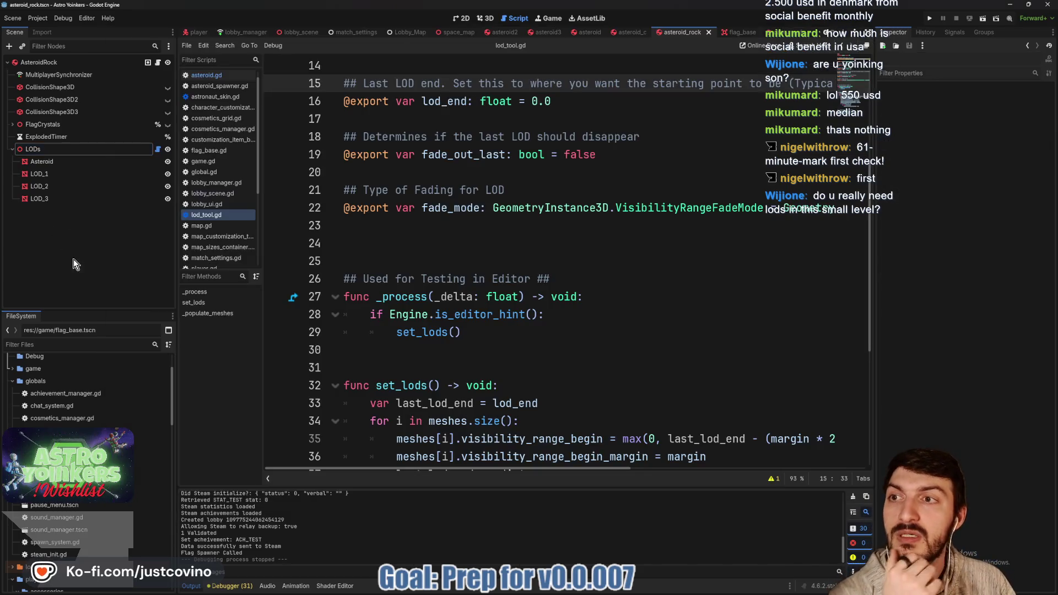
# - In Project Settings, set Physics > Common > Physics Ticks per Second to 60
pyautogui.click(16, 24)
pyautogui.click(55, 30)
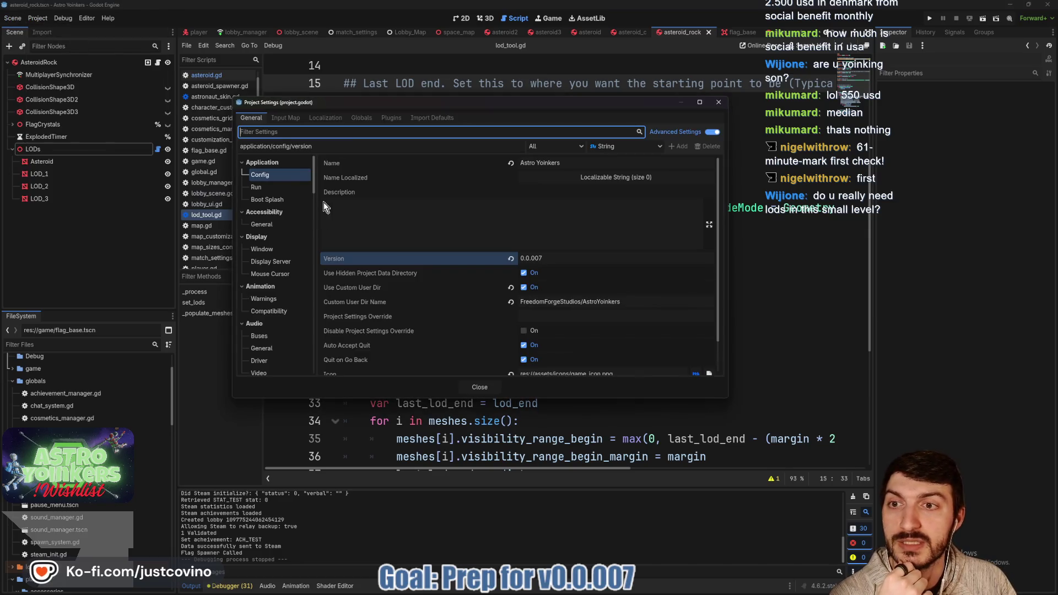
pyautogui.click(269, 132)
pyautogui.write('phys')
pyautogui.click(267, 200)
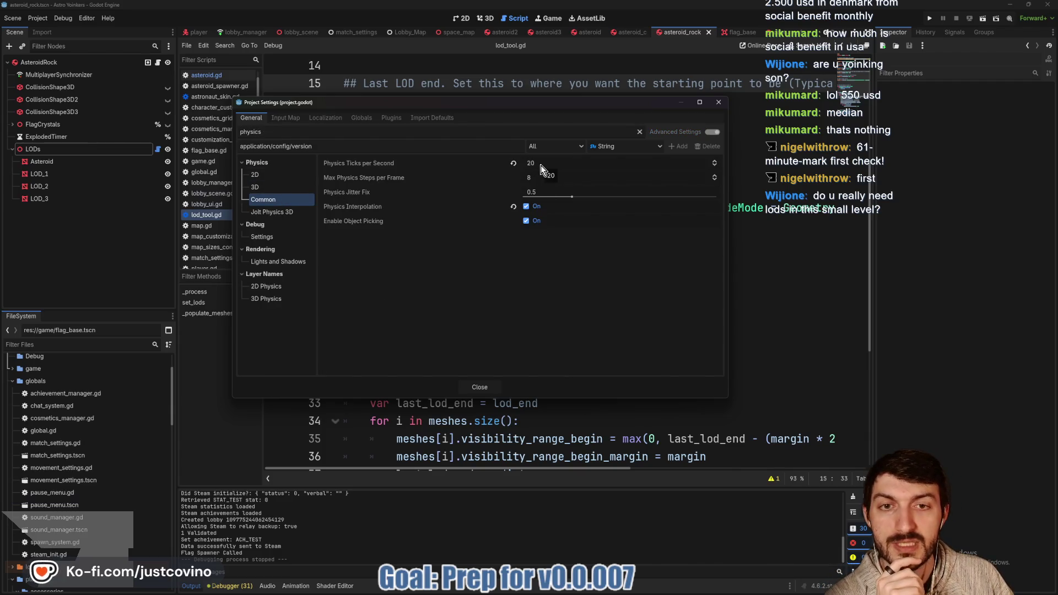
pyautogui.moveTo(480, 161)
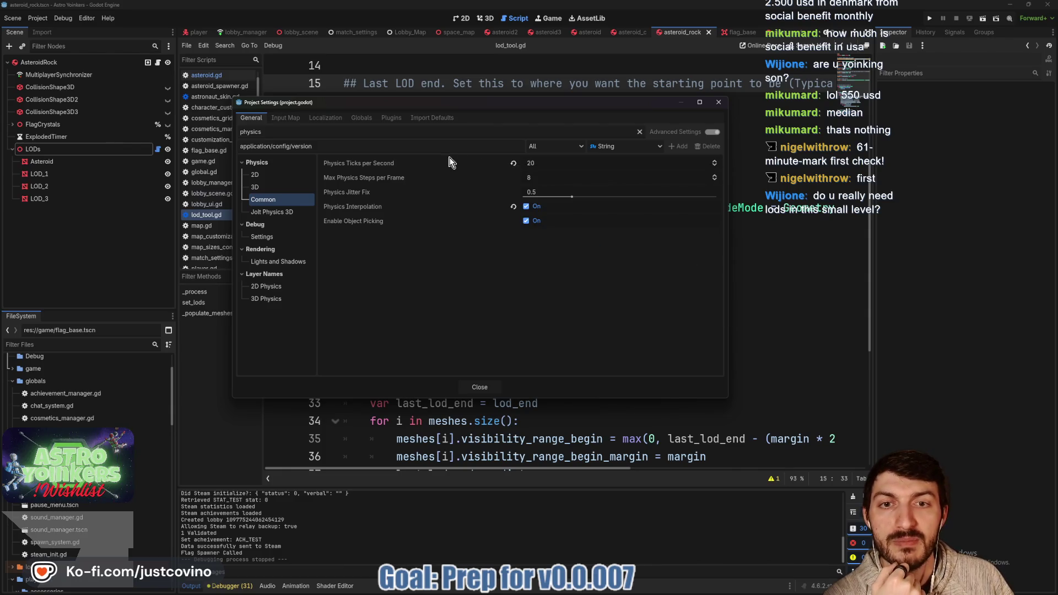
pyautogui.moveTo(433, 163)
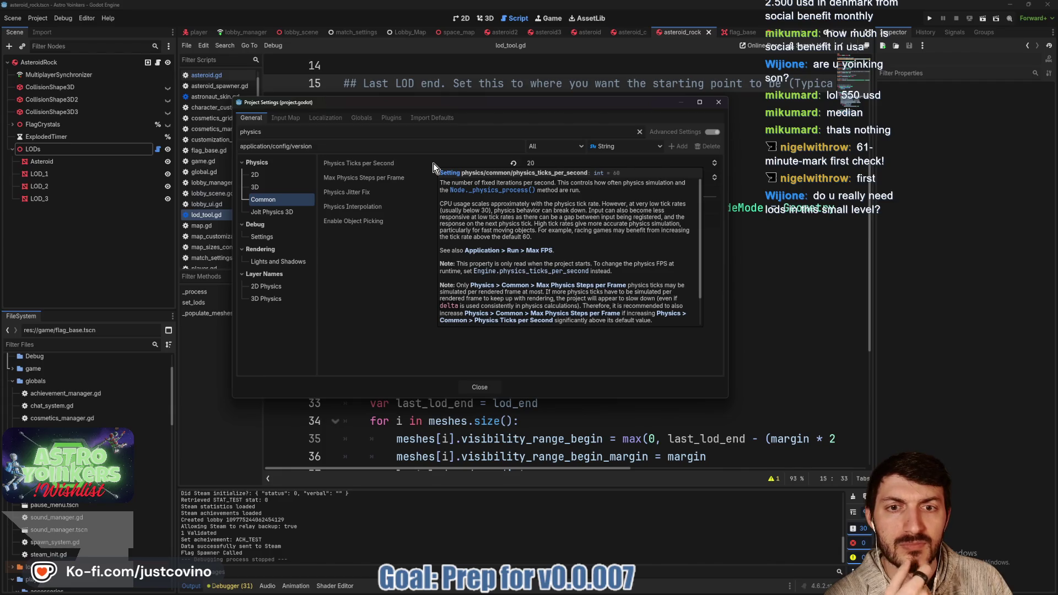
pyautogui.click(553, 161)
pyautogui.write('60')
pyautogui.press('Return')
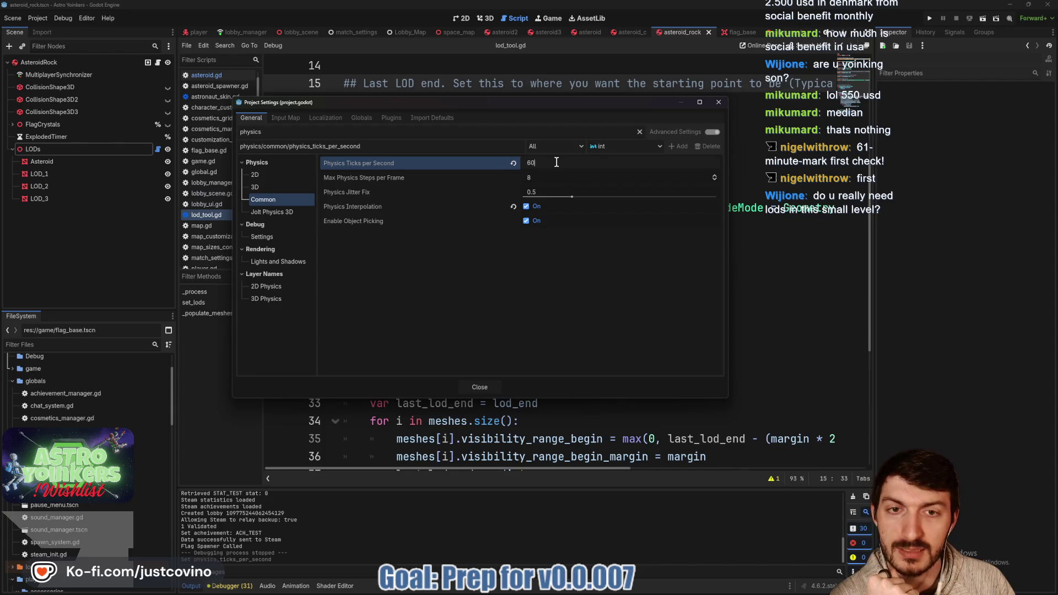
pyautogui.press('Return')
pyautogui.click(493, 386)
pyautogui.click(538, 258)
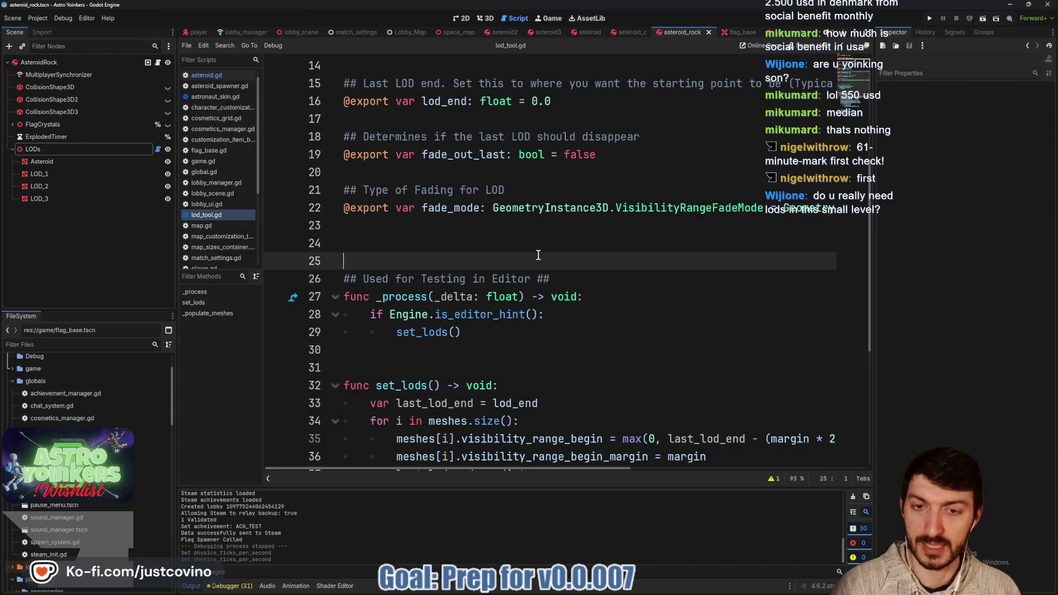
pyautogui.press('F5')
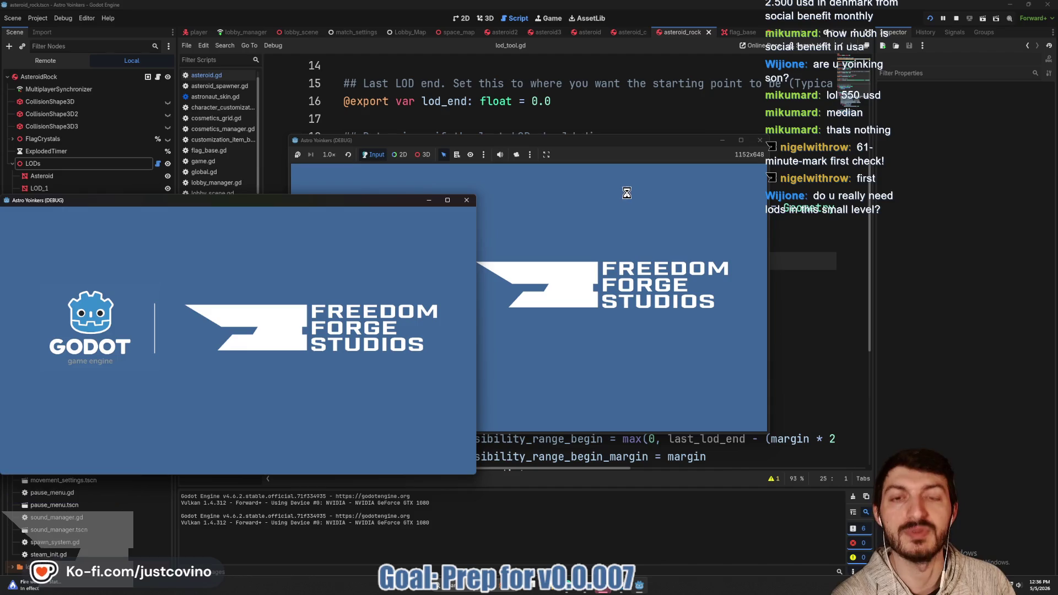
pyautogui.click(375, 251)
pyautogui.click(493, 257)
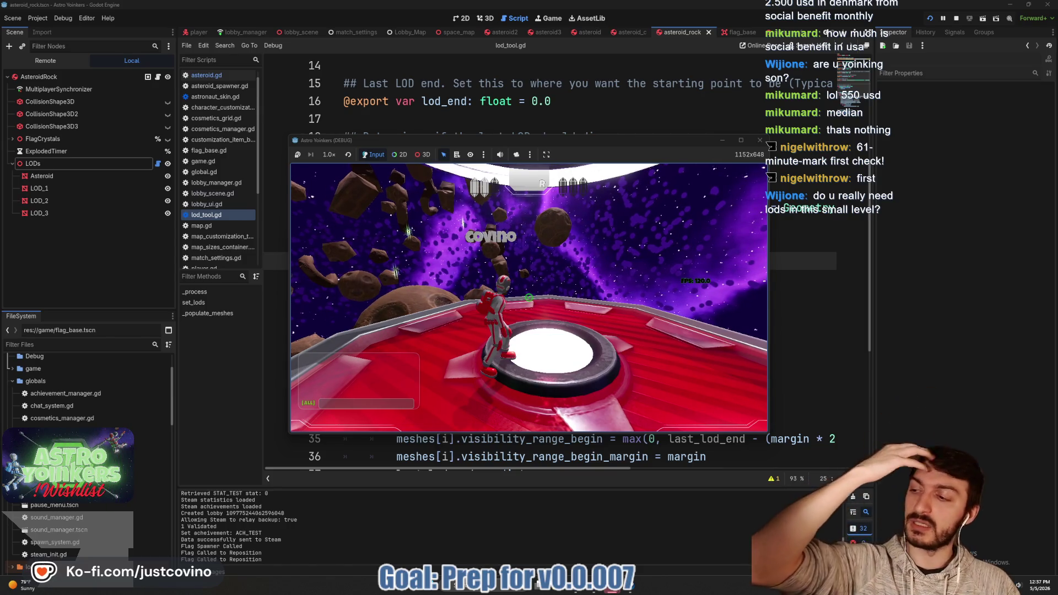
pyautogui.press('F8')
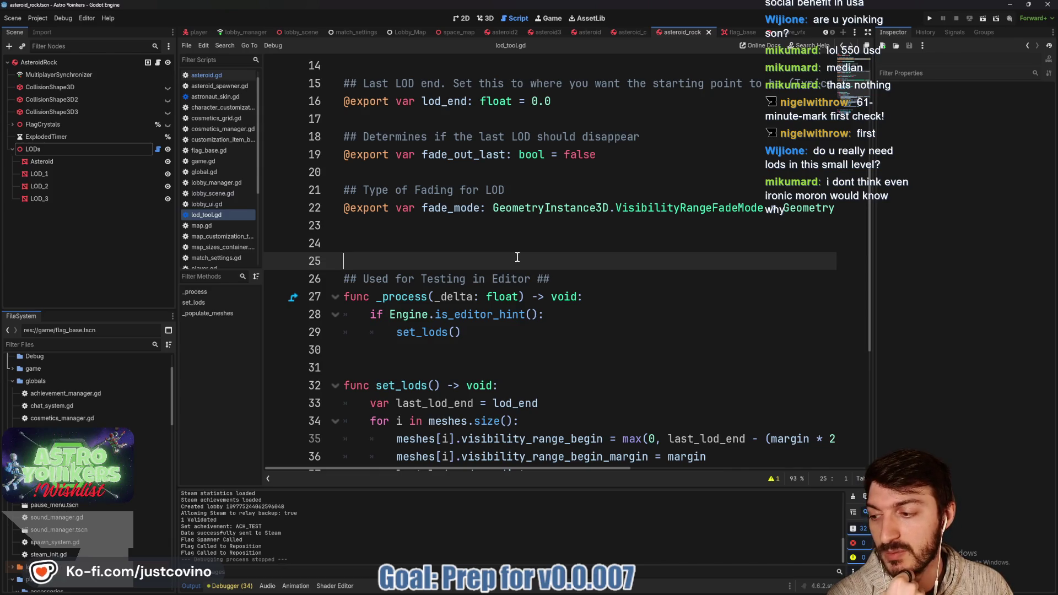
# - Commit the project.godot change with a summary about the tick rate going back to 60
pyautogui.click(603, 594)
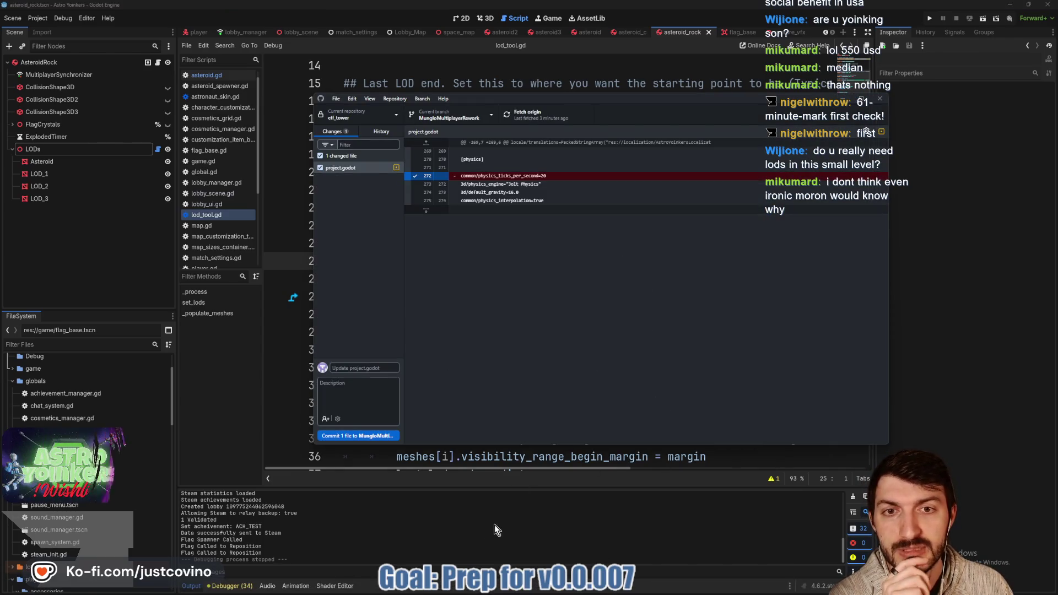
pyautogui.click(373, 368)
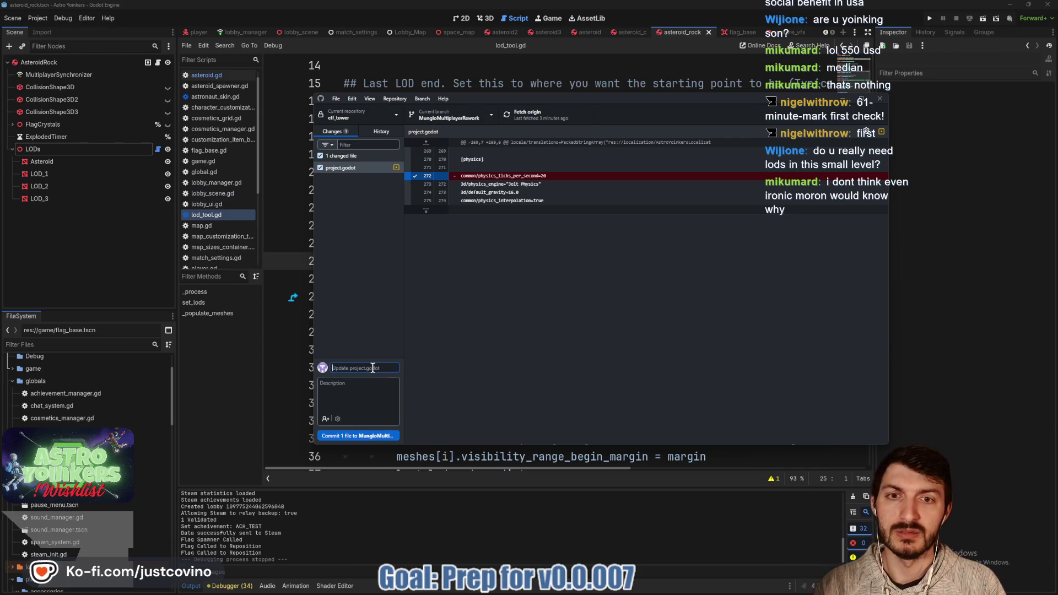
pyautogui.write('tick rate chang')
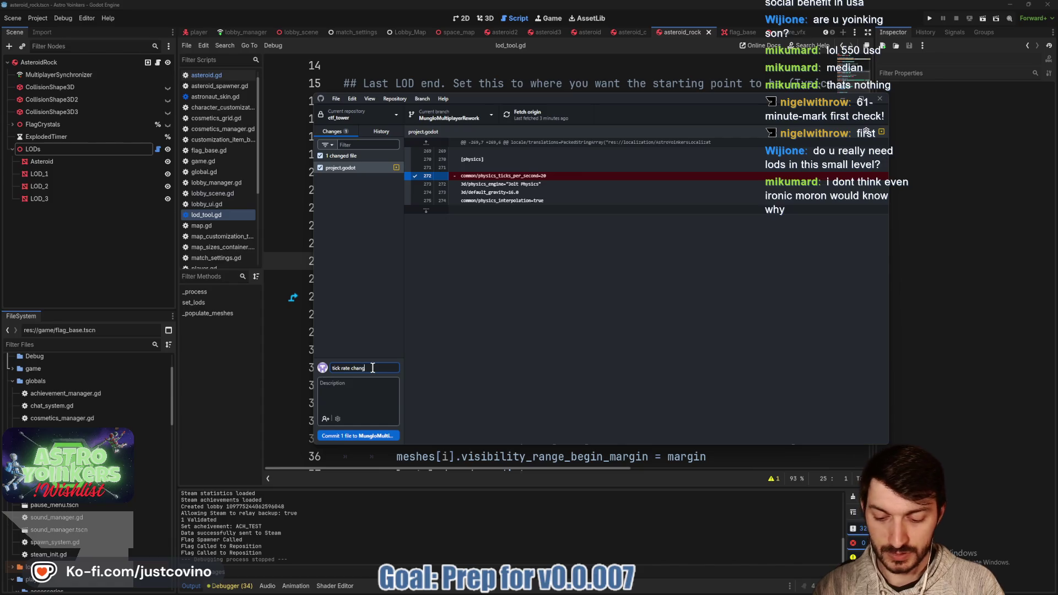
pyautogui.write(' ack to 60')
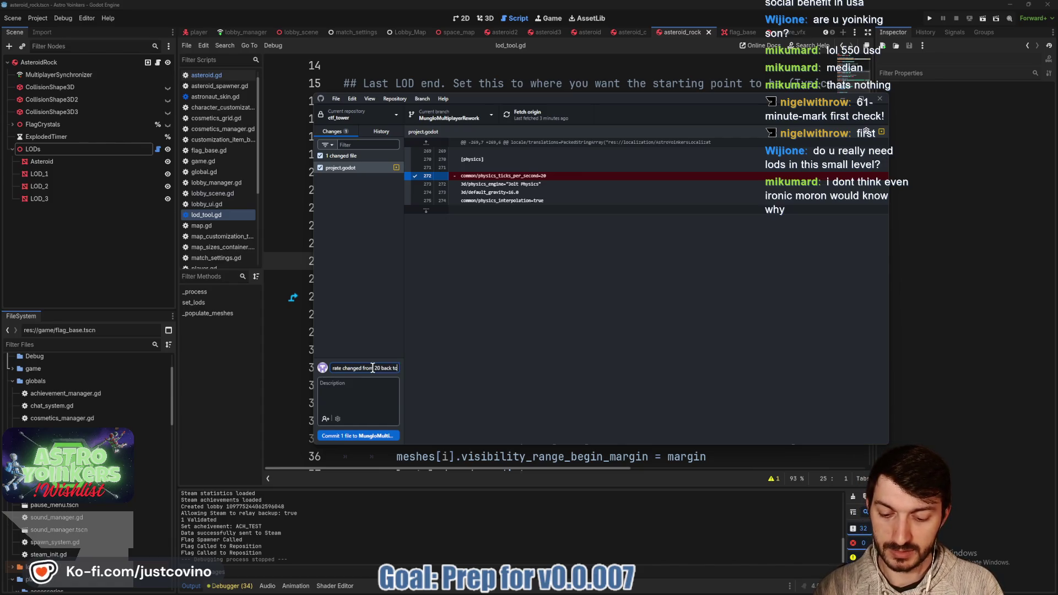
pyautogui.click(365, 435)
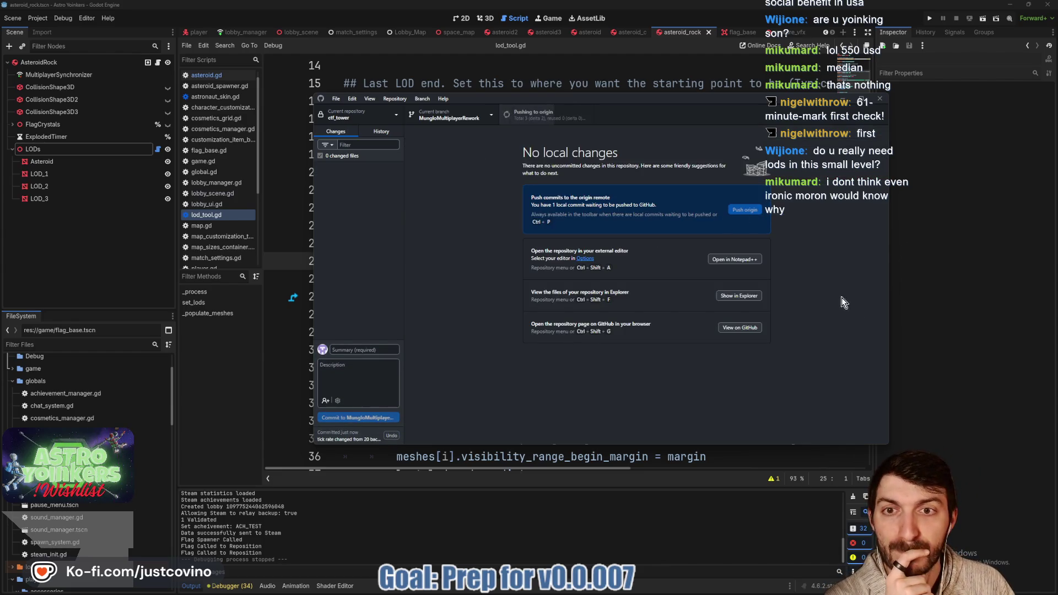
pyautogui.click(496, 544)
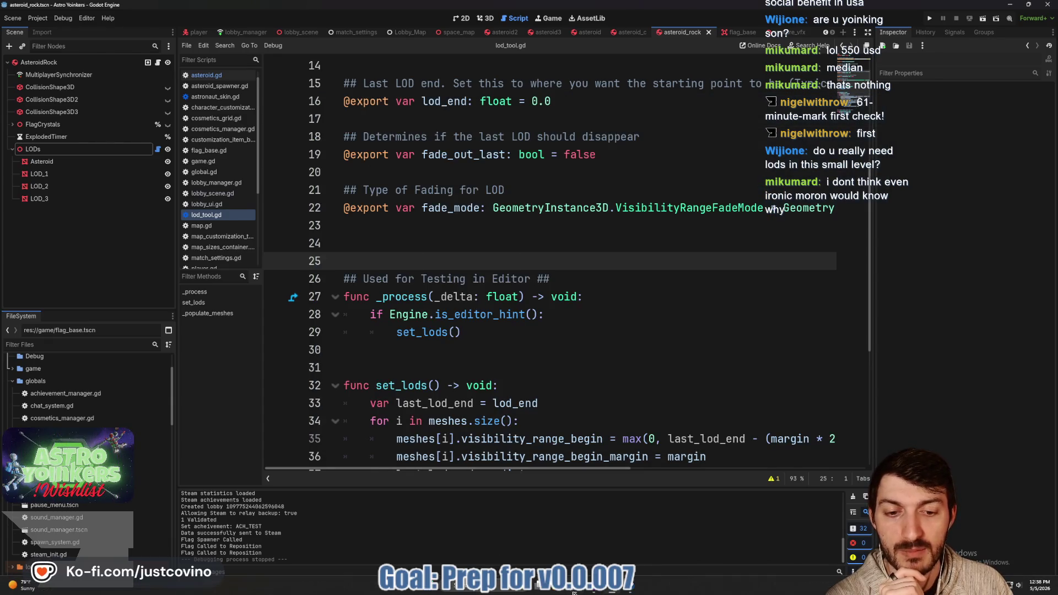
# - Drag the 'Ping isn't Displaying' card from TODO into the In Progress column
pyautogui.click(575, 587)
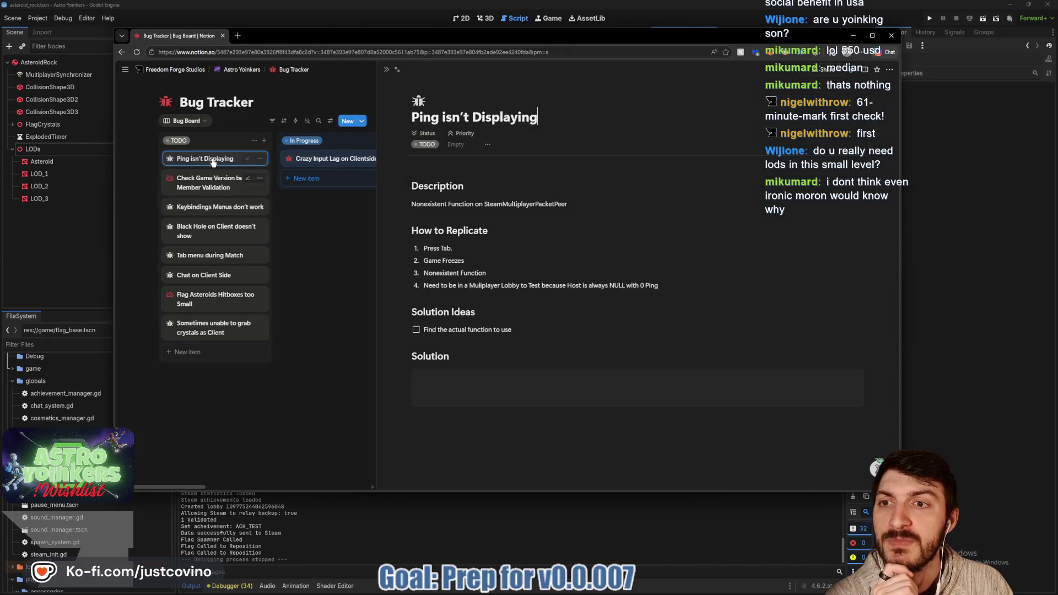
pyautogui.click(329, 239)
pyautogui.moveTo(213, 160); pyautogui.dragTo(331, 177)
pyautogui.click(333, 179)
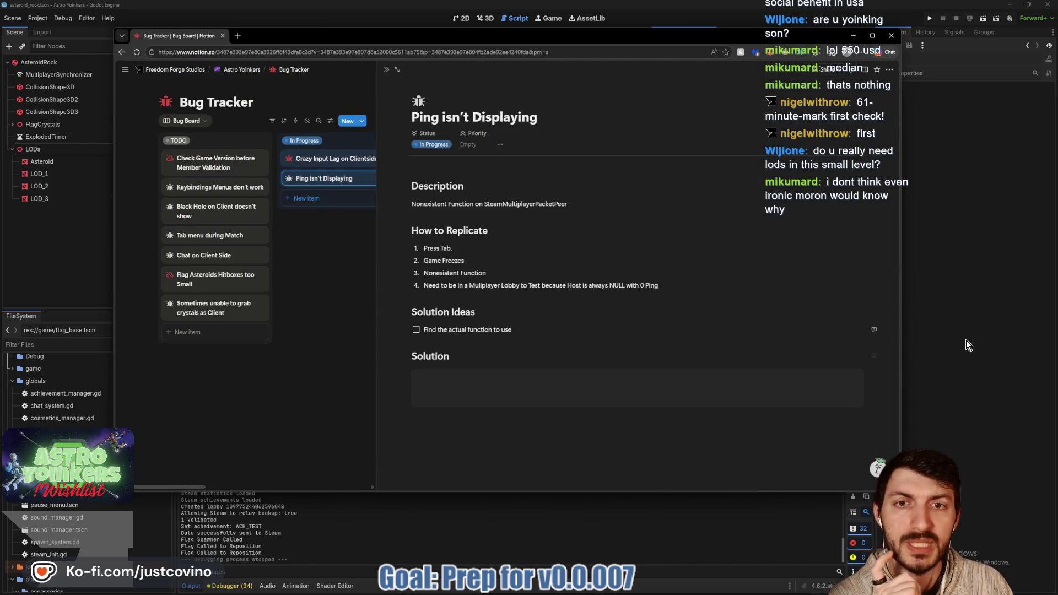
pyautogui.click(968, 345)
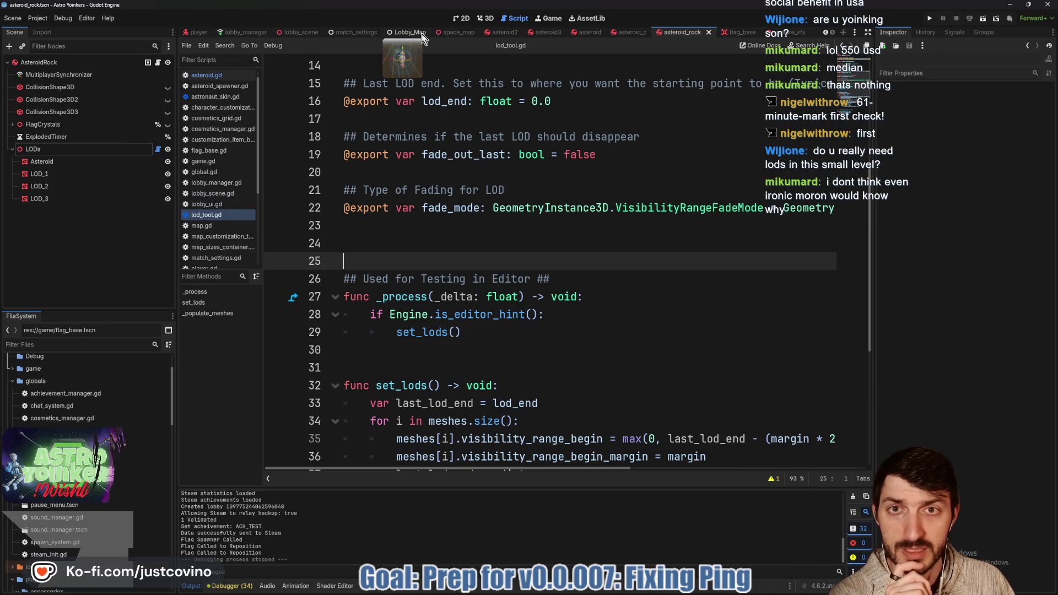
# - Close the flag_base, capture_vfx, asteroid, asteroid2/3/c and match_settings scene tabs
pyautogui.scroll(1, 320, 32)
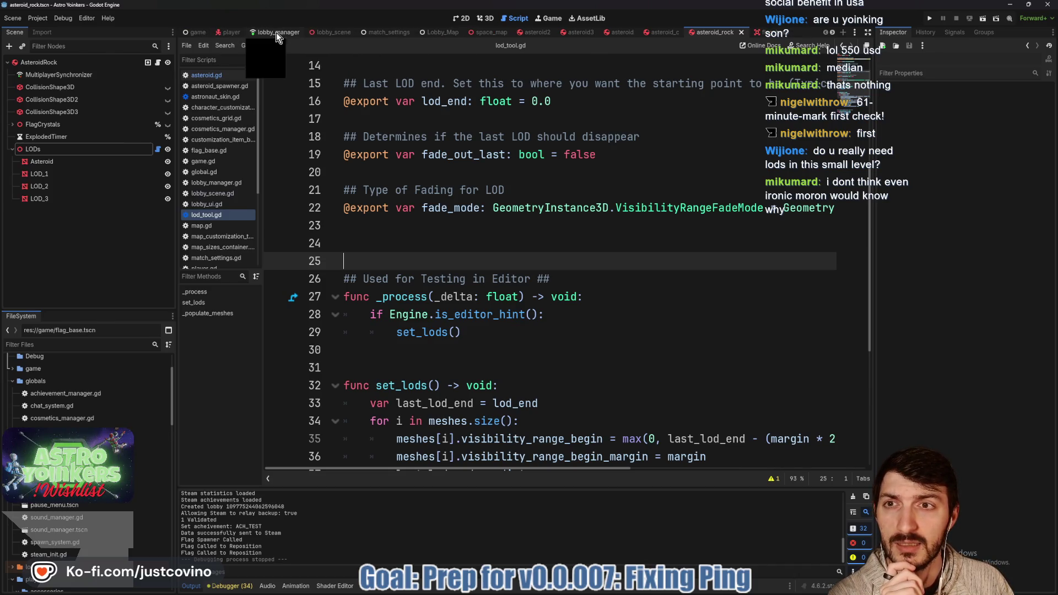
pyautogui.click(276, 30)
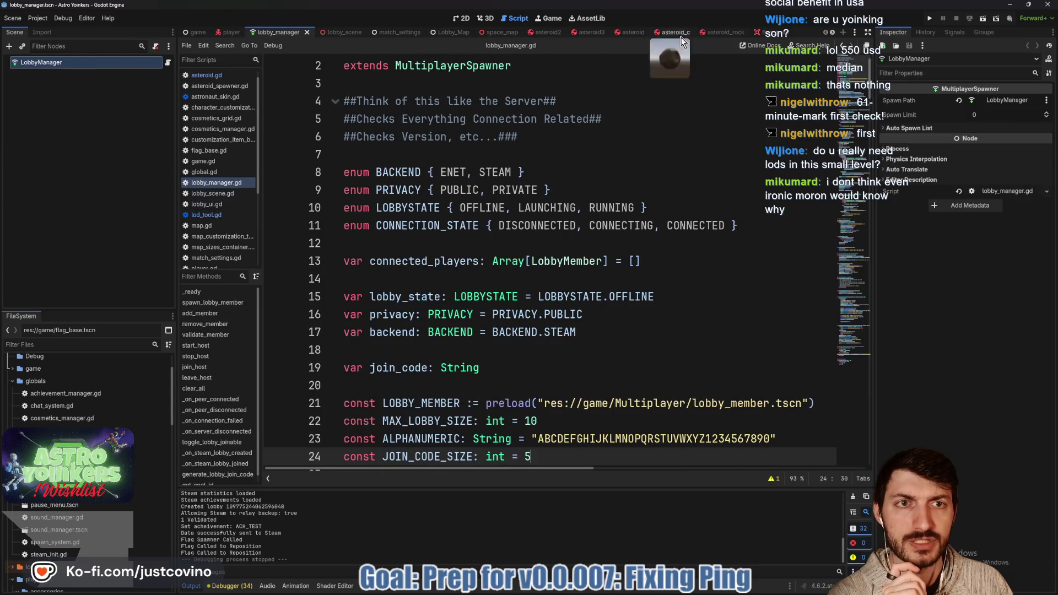
pyautogui.click(752, 33)
pyautogui.click(723, 33)
pyautogui.click(729, 33)
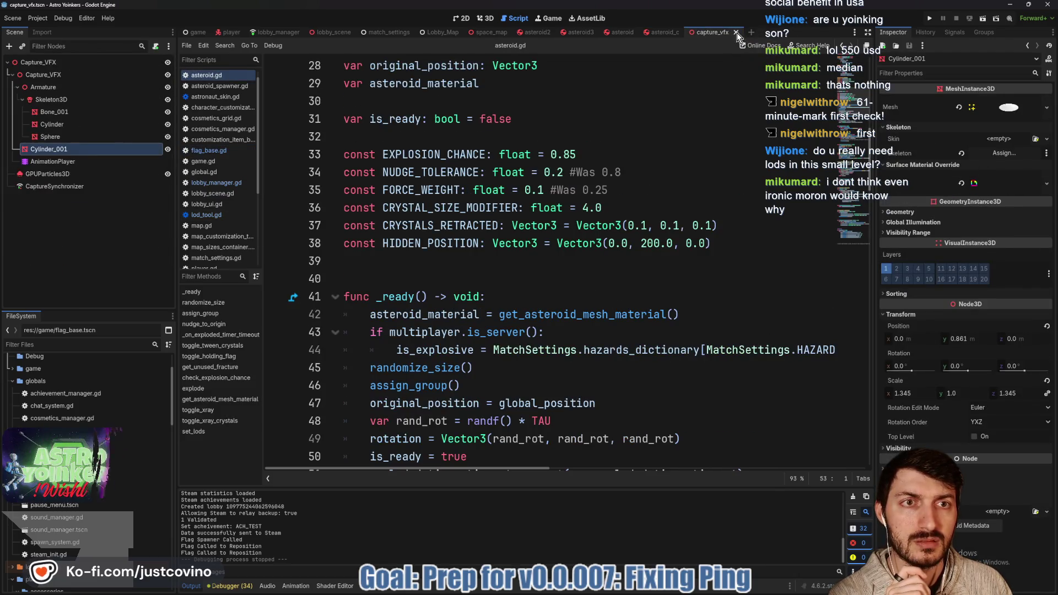
pyautogui.click(736, 33)
pyautogui.click(689, 32)
pyautogui.click(643, 33)
pyautogui.click(600, 33)
pyautogui.click(557, 32)
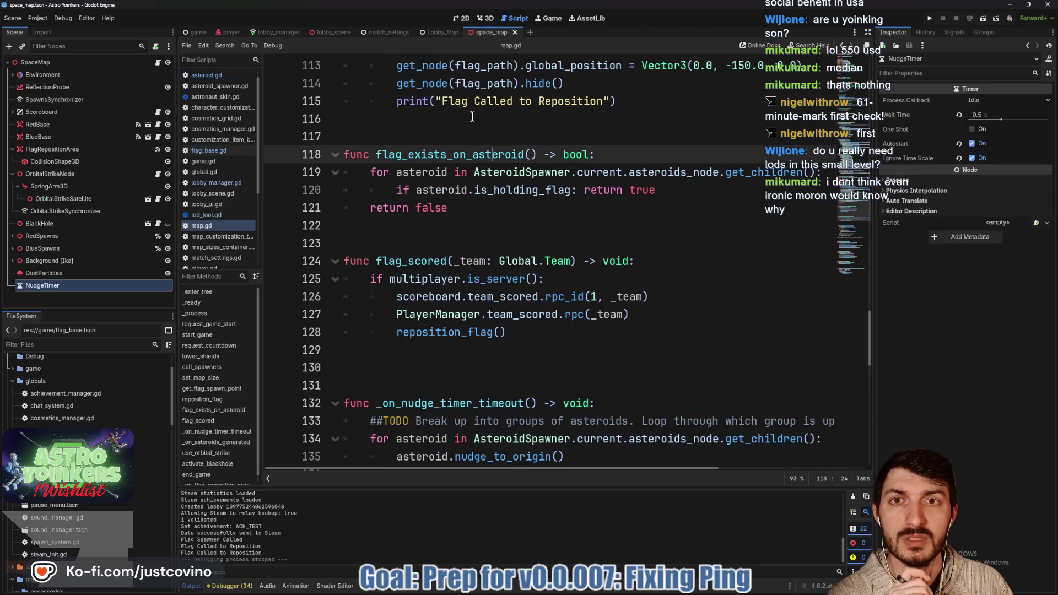
pyautogui.click(411, 33)
pyautogui.click(416, 32)
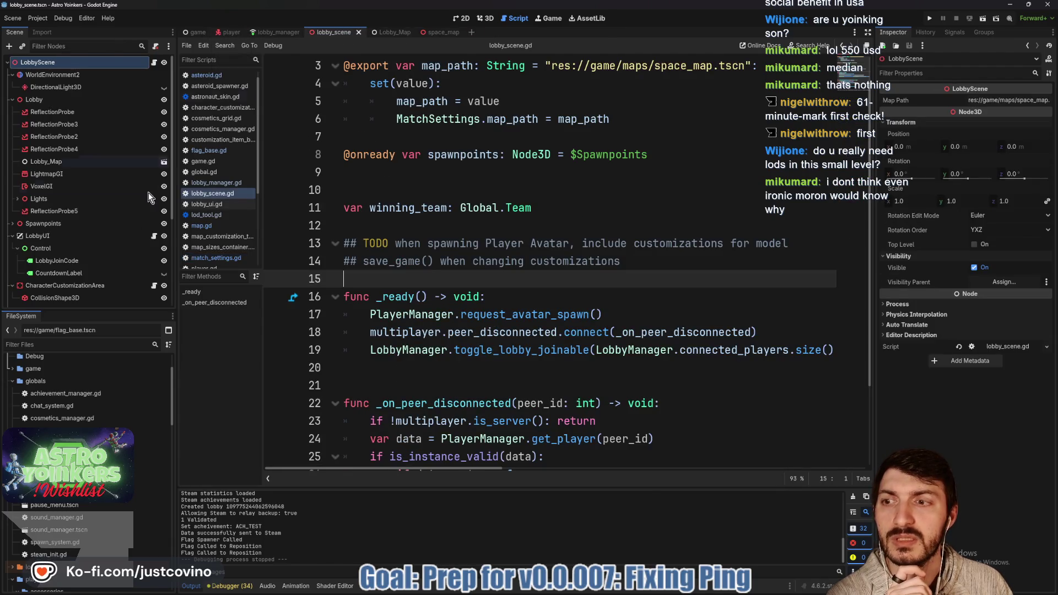
# - Filter FileSystem for player_manager and open the player_manager scene's script
pyautogui.click(75, 343)
pyautogui.write('player_manager')
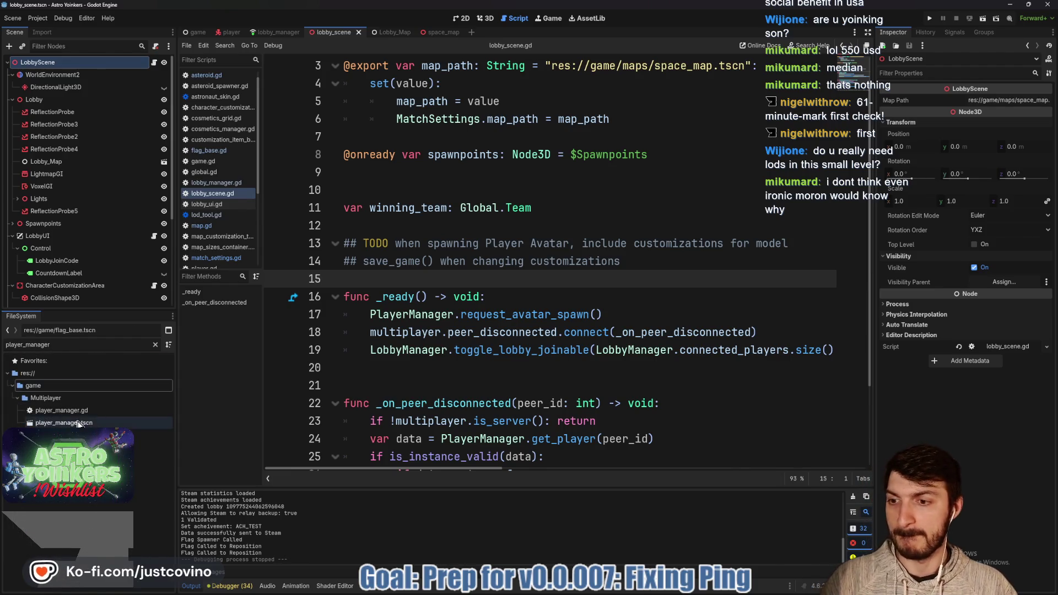
pyautogui.doubleClick(63, 423)
pyautogui.click(168, 68)
pyautogui.scroll(-20, 470, 262)
pyautogui.scroll(6, 470, 262)
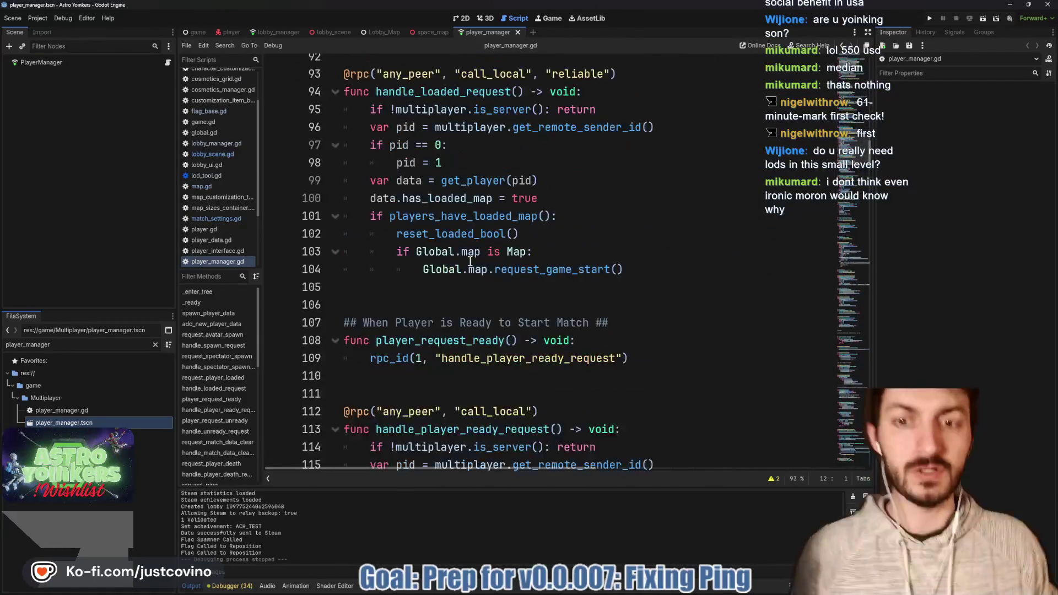
pyautogui.scroll(-7, 433, 282)
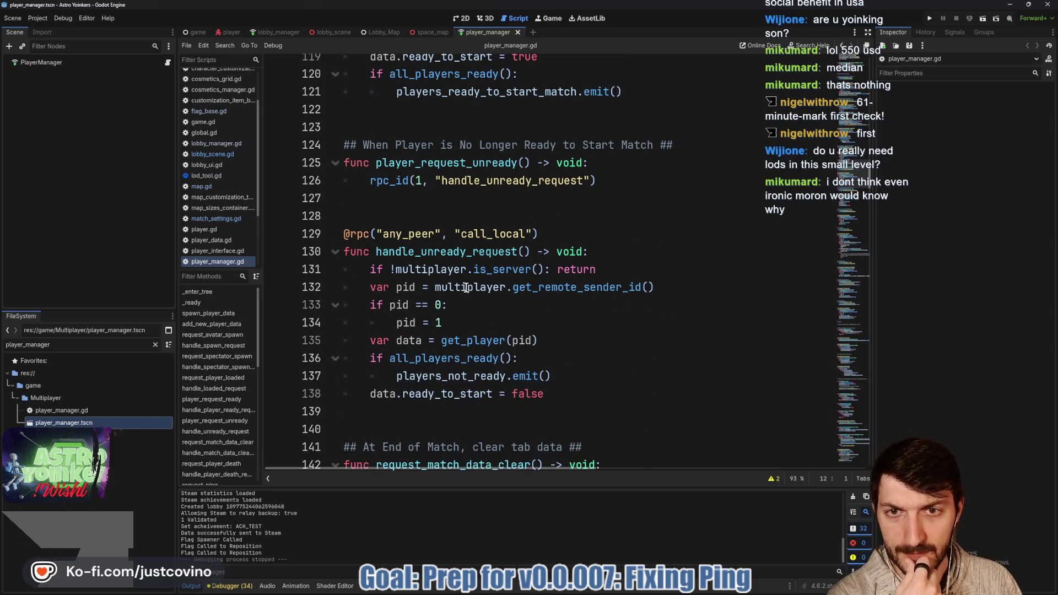
pyautogui.scroll(-3, 465, 290)
pyautogui.scroll(-3, 466, 287)
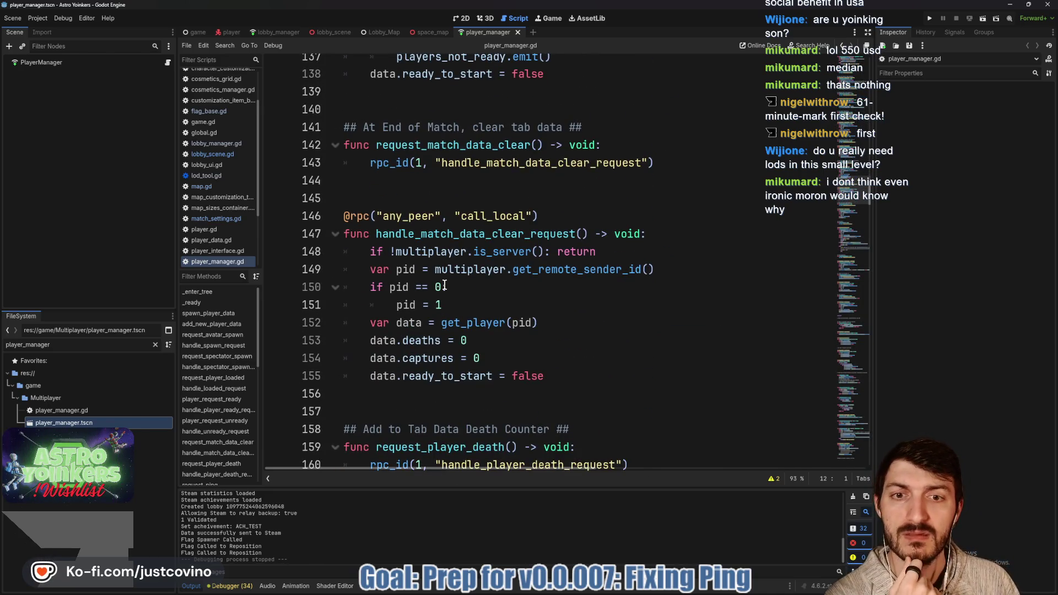
pyautogui.scroll(-4, 445, 285)
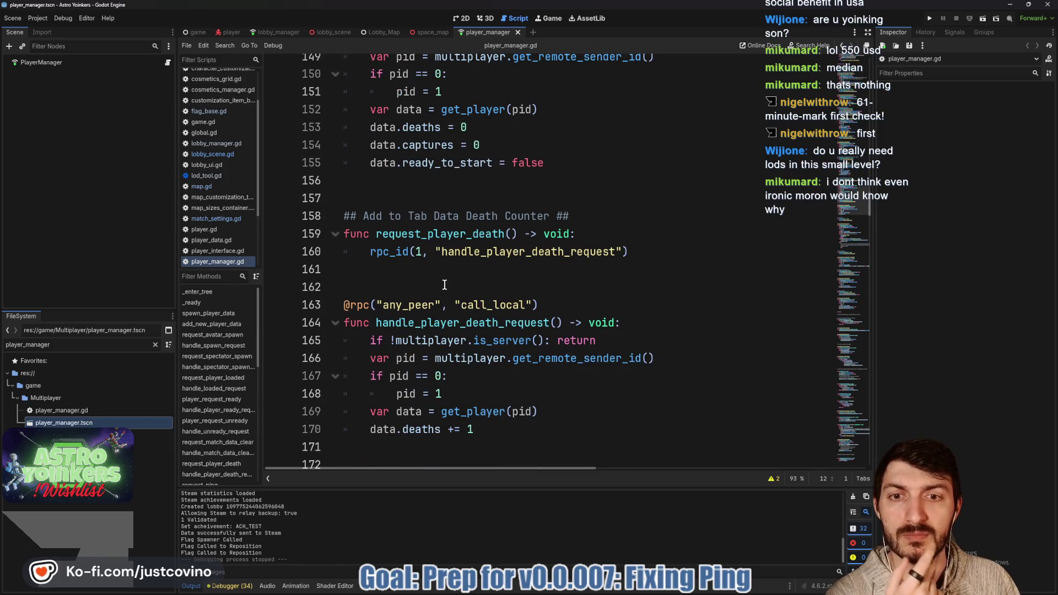
pyautogui.scroll(-6, 444, 285)
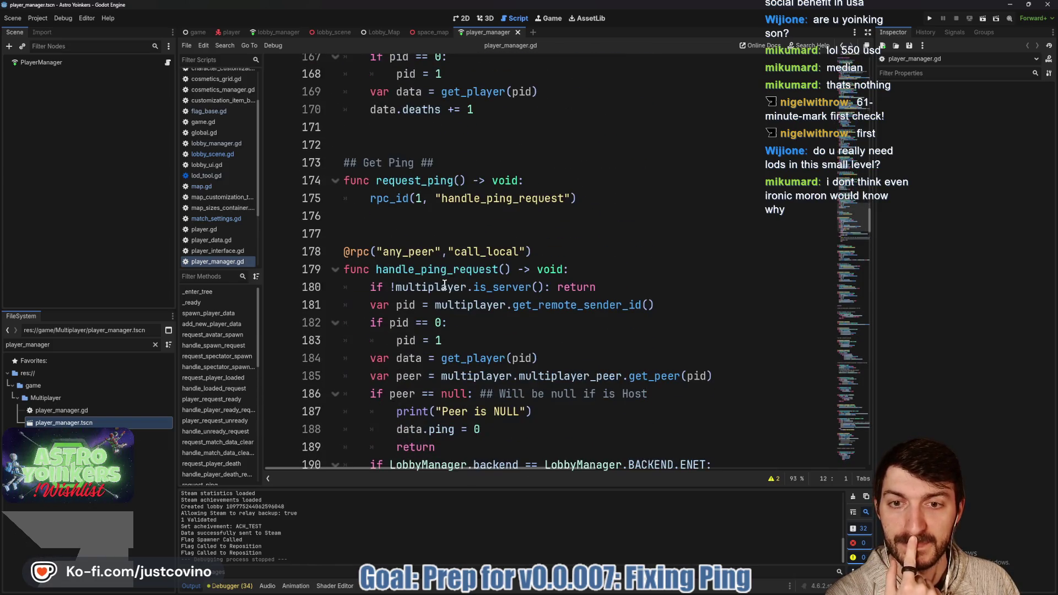
# - Select request_ping and read through the ping code with its Steam ping TODO
pyautogui.doubleClick(425, 184)
pyautogui.scroll(-4, 422, 270)
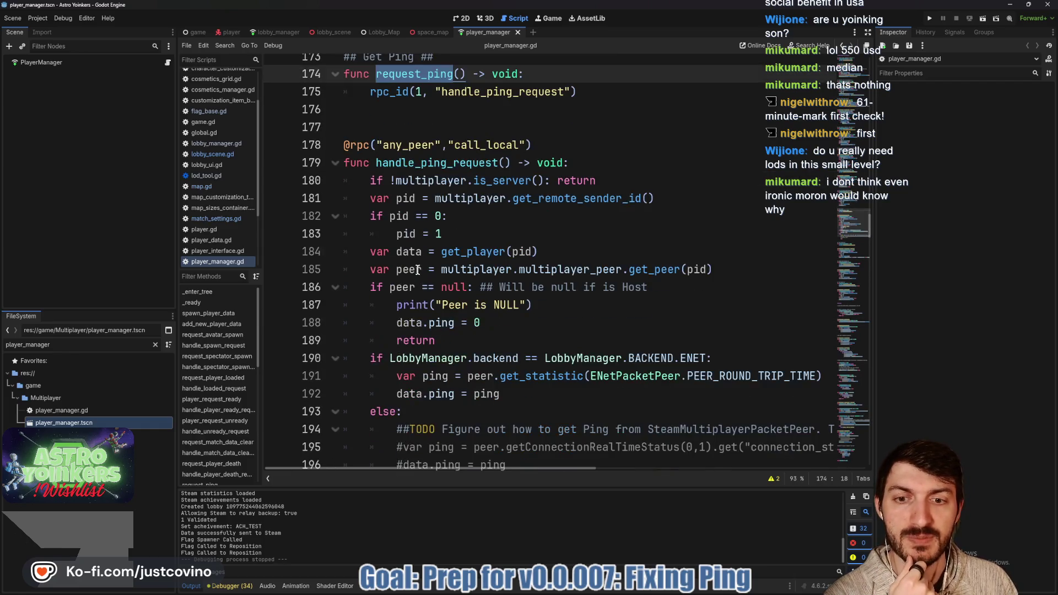
pyautogui.scroll(-1, 420, 274)
pyautogui.hscroll(5, 474, 298)
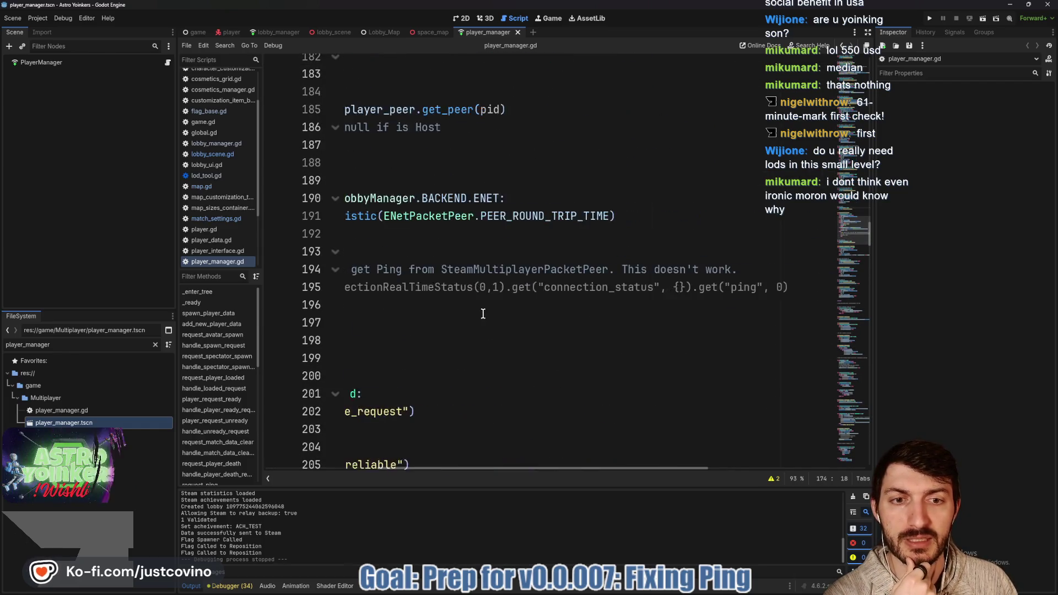
pyautogui.hscroll(-2, 485, 309)
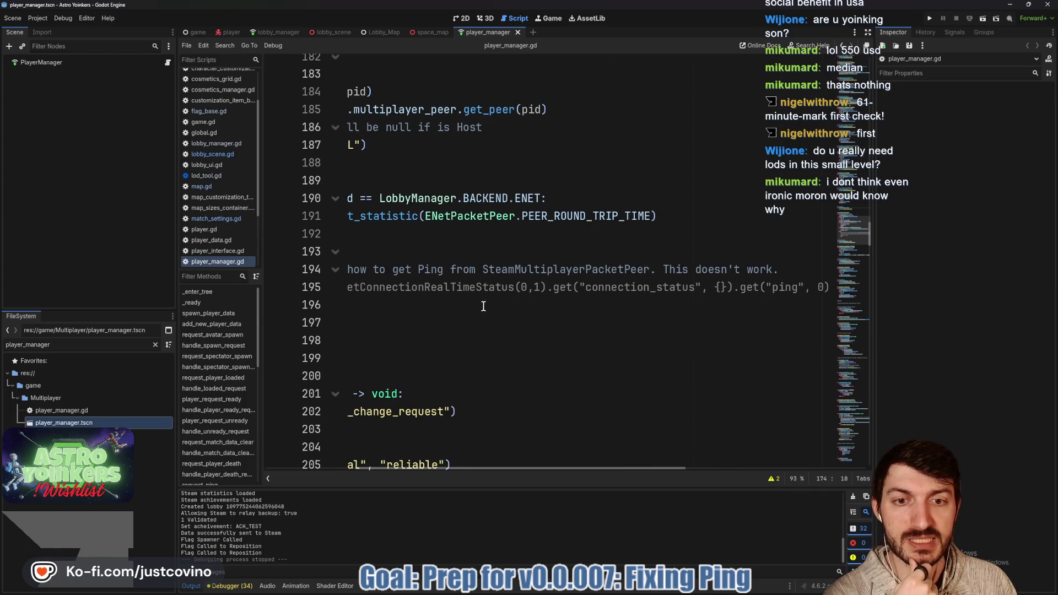
pyautogui.hscroll(-3, 483, 306)
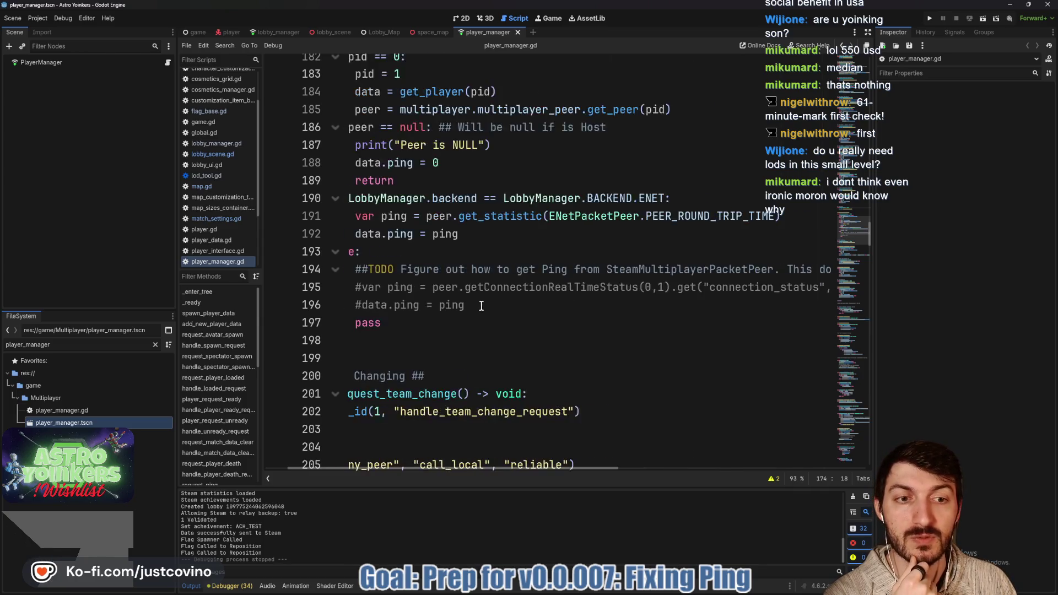
pyautogui.hscroll(1, 474, 295)
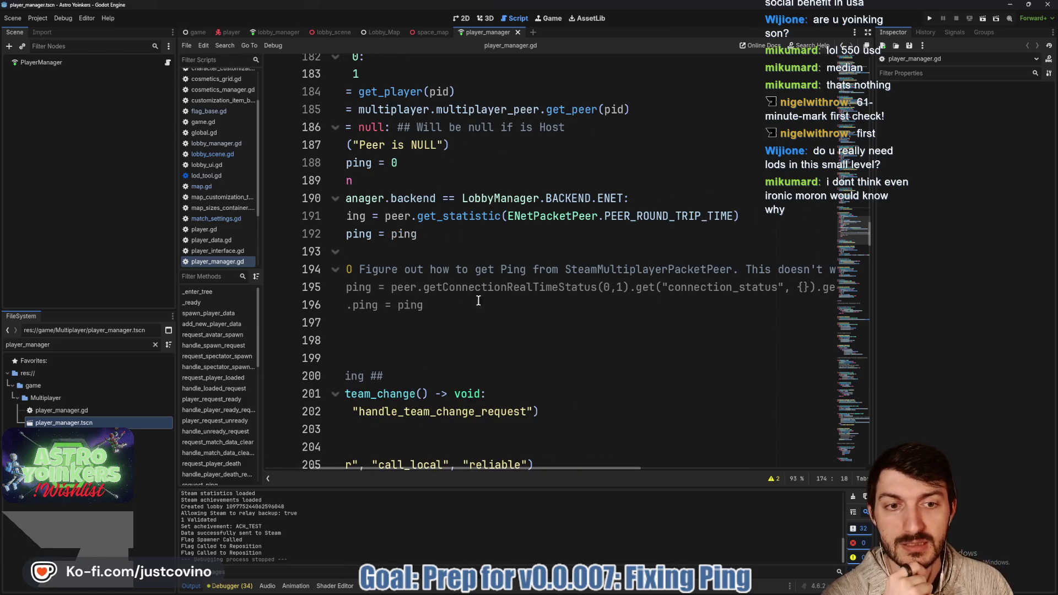
pyautogui.hscroll(4, 478, 300)
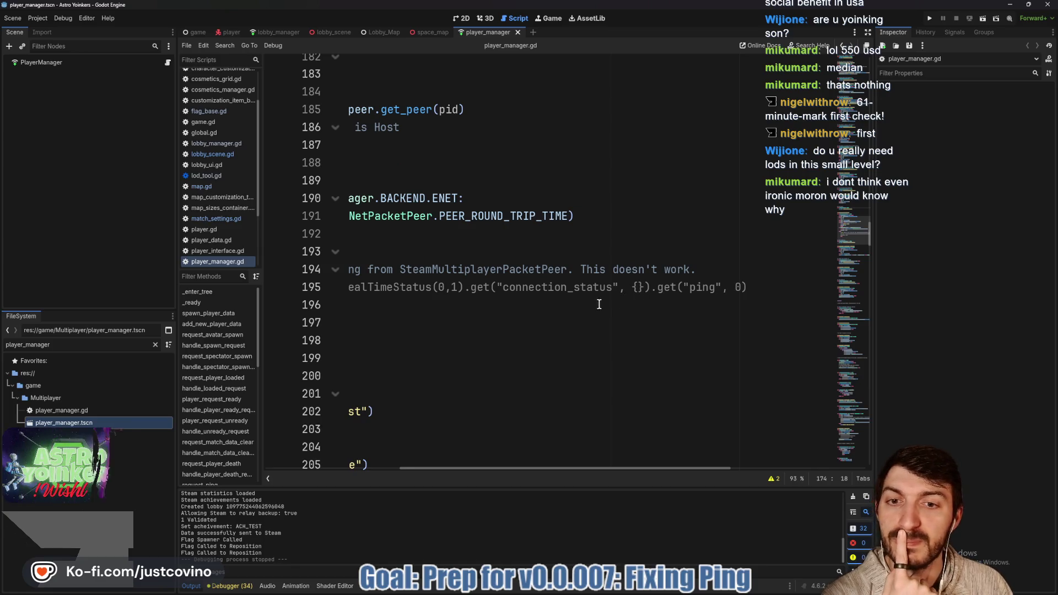
pyautogui.hscroll(-4, 599, 304)
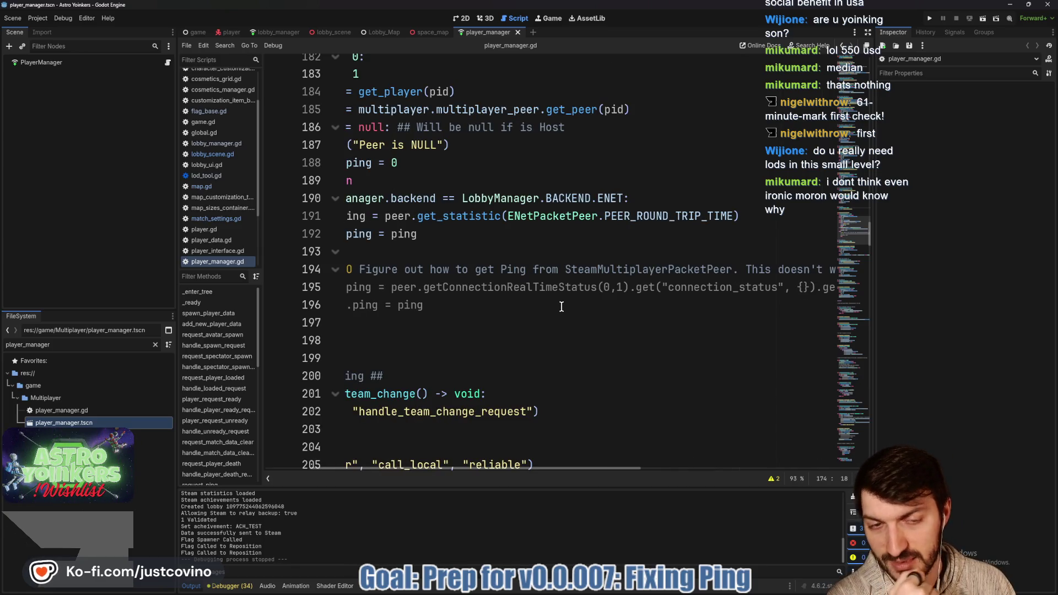
pyautogui.hscroll(-3, 557, 309)
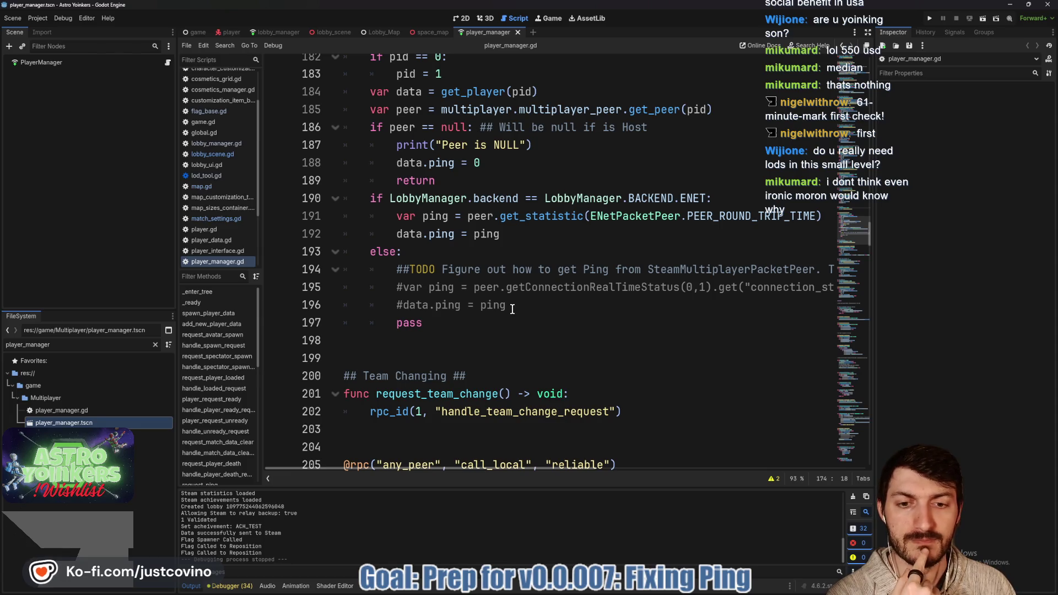
# - Bring up Notion's Bug Tracker and open a new blank browser tab beside it
pyautogui.click(572, 594)
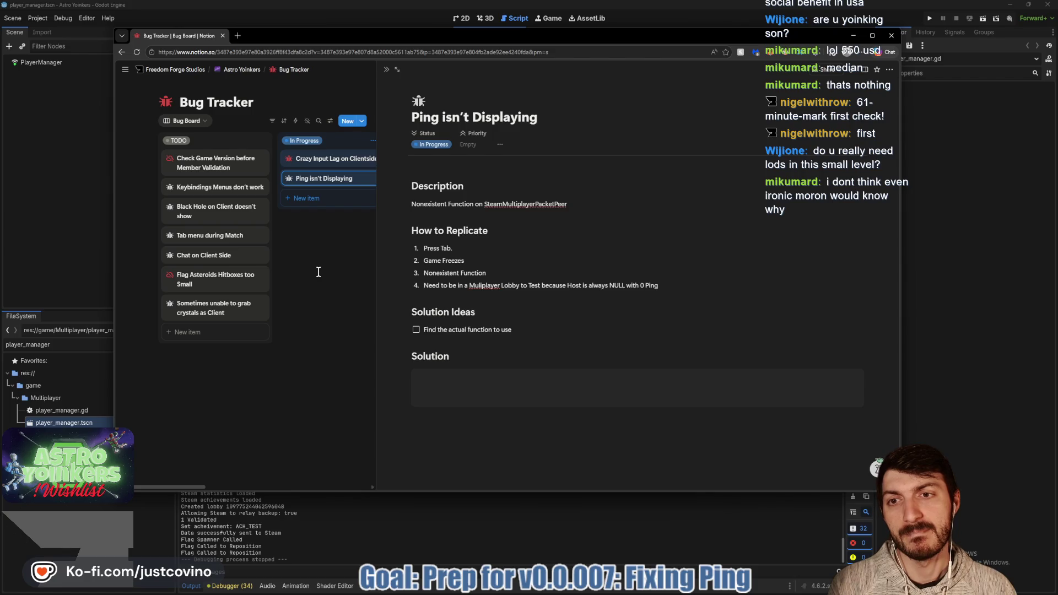
pyautogui.click(237, 36)
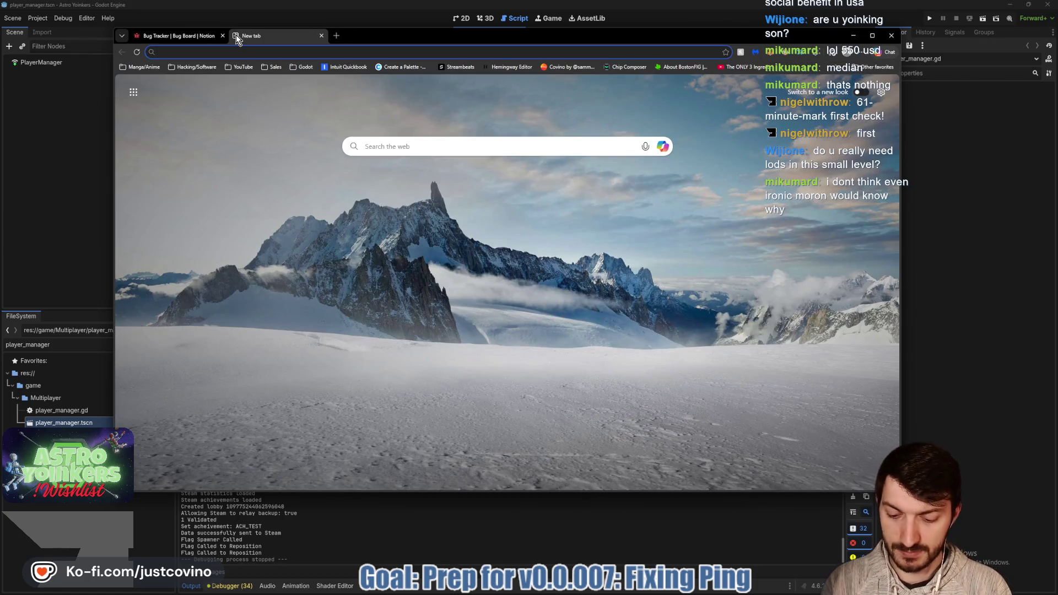
# - Search the web for 'godotsteam lobbies' and load the GodotSteam lobbies tutorial
pyautogui.write('godotsteam lobbies')
pyautogui.press('Return')
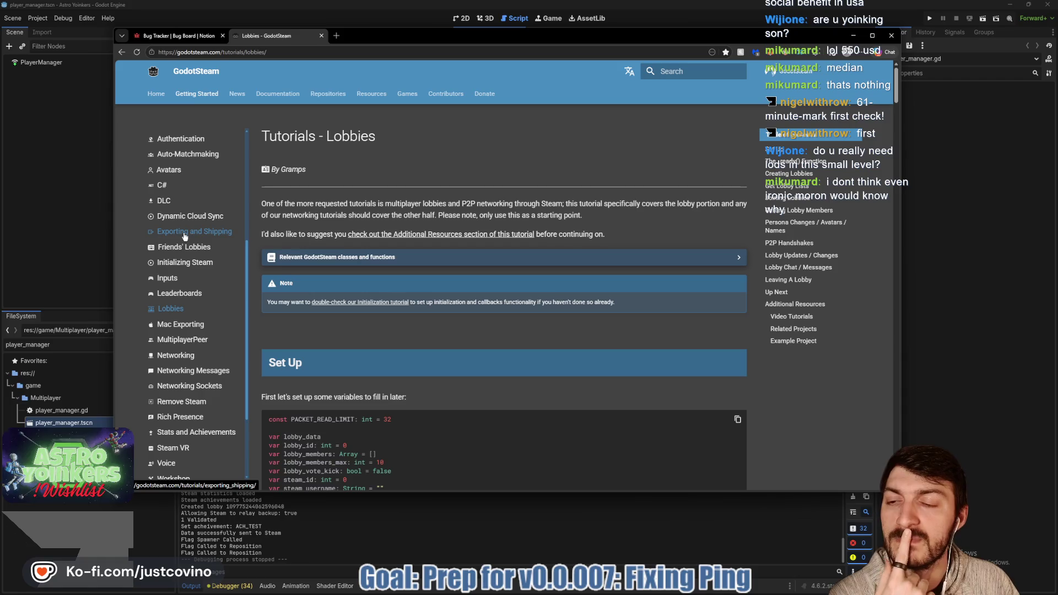
pyautogui.scroll(-2, 185, 236)
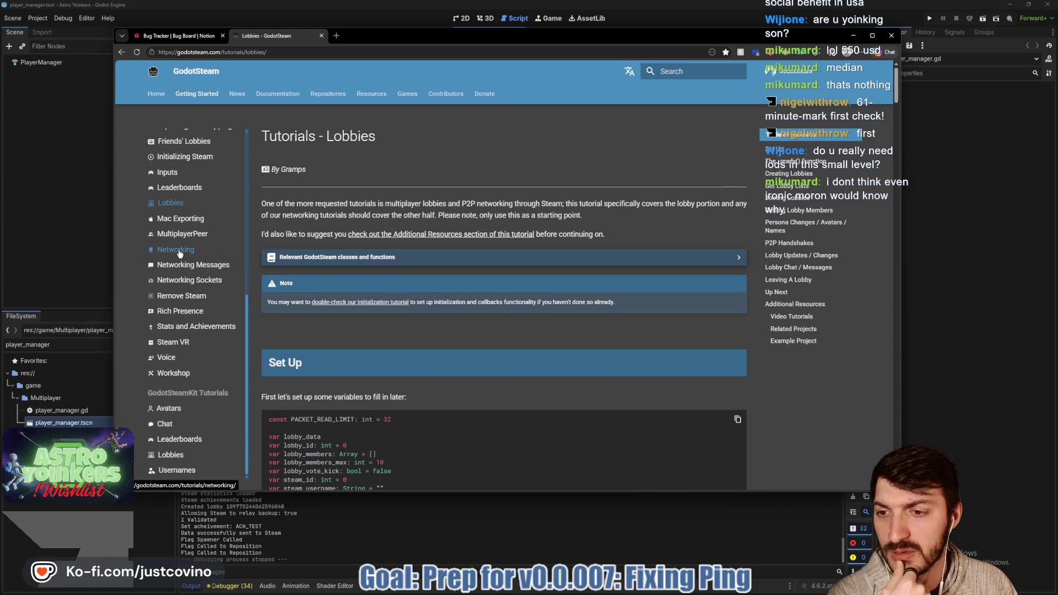
pyautogui.scroll(-2, 179, 253)
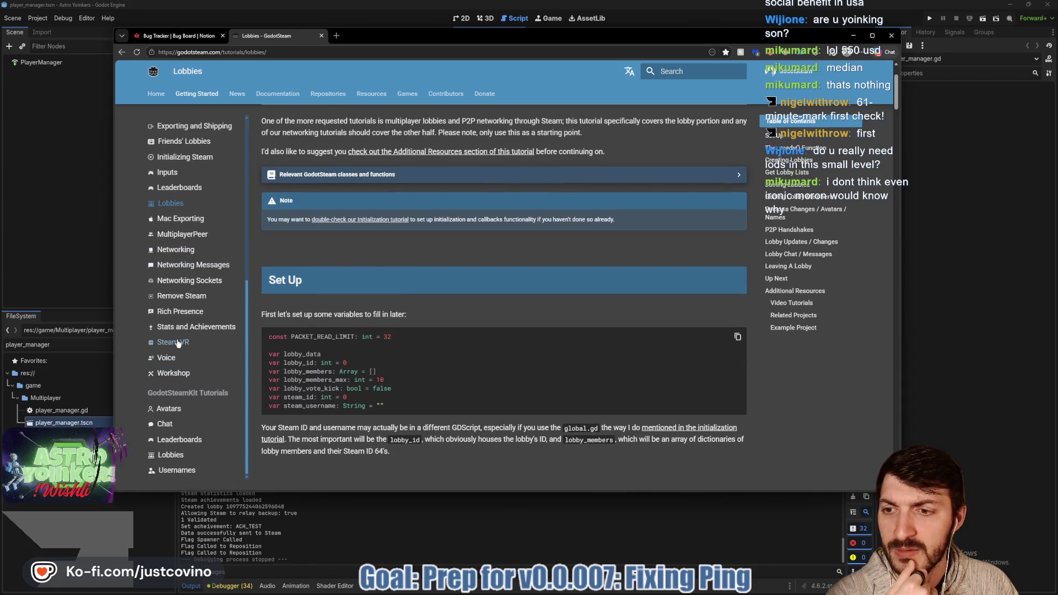
# - Open the MultiplayerPeer tutorial and review its video and text tutorial list
pyautogui.click(185, 235)
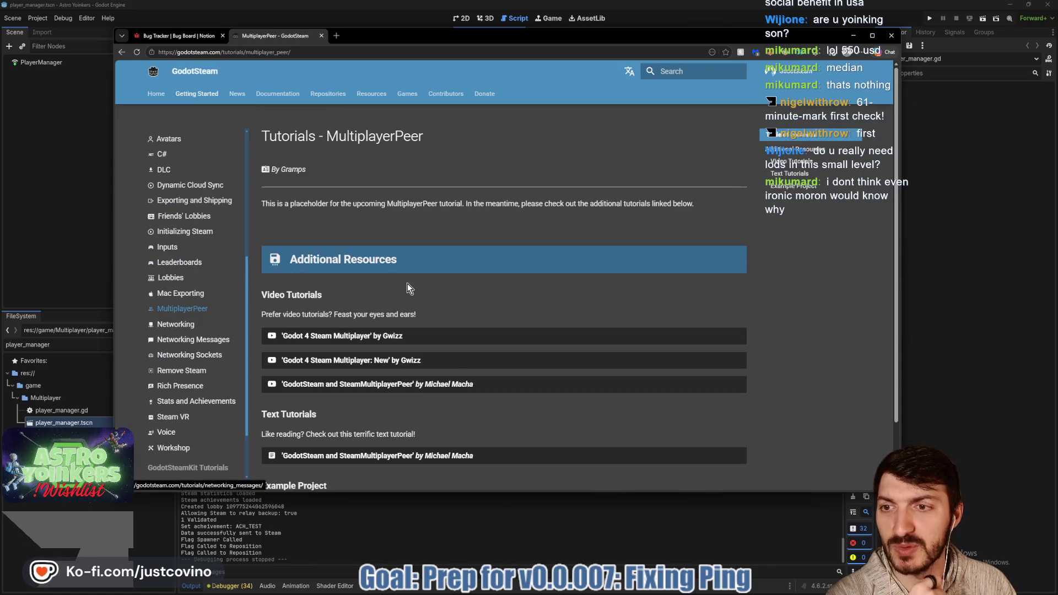
pyautogui.scroll(-2, 471, 286)
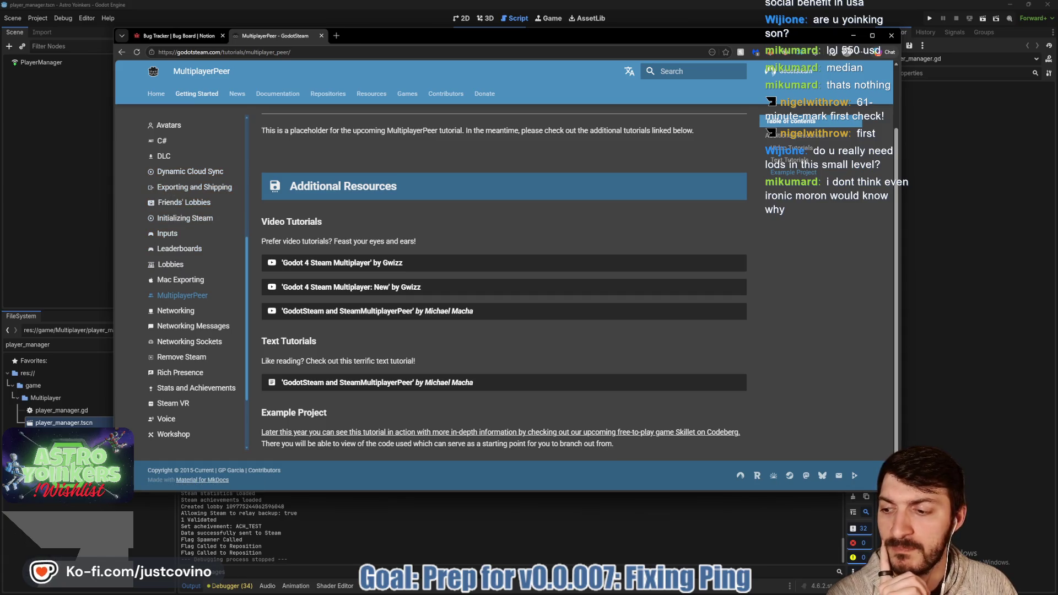
pyautogui.scroll(-1, 165, 253)
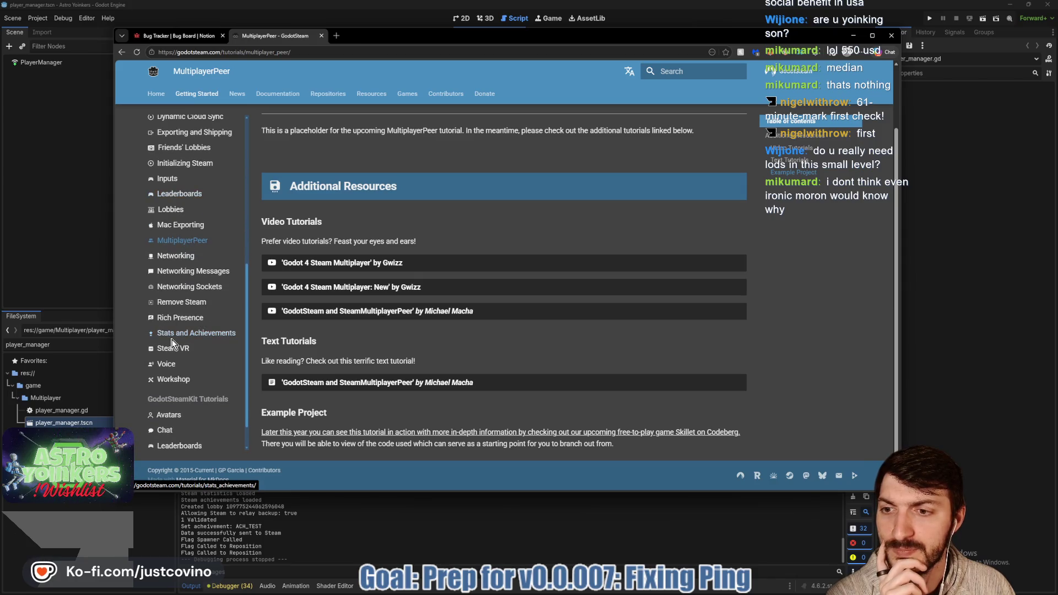
# - Open the Networking tutorial and show Godot 4.x for the first sample and read_p2p_packet
pyautogui.click(167, 287)
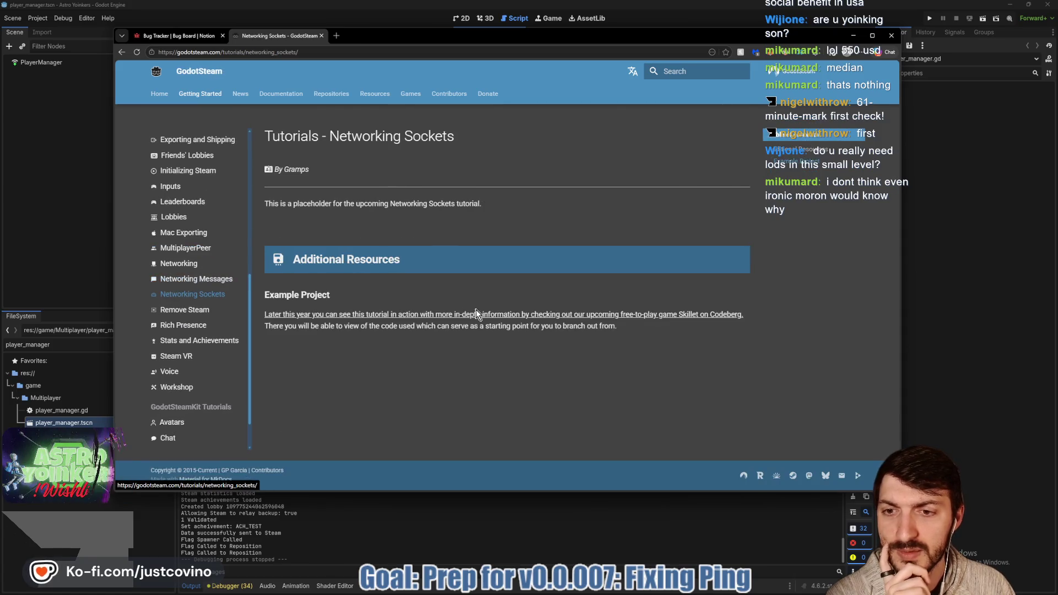
pyautogui.click(190, 264)
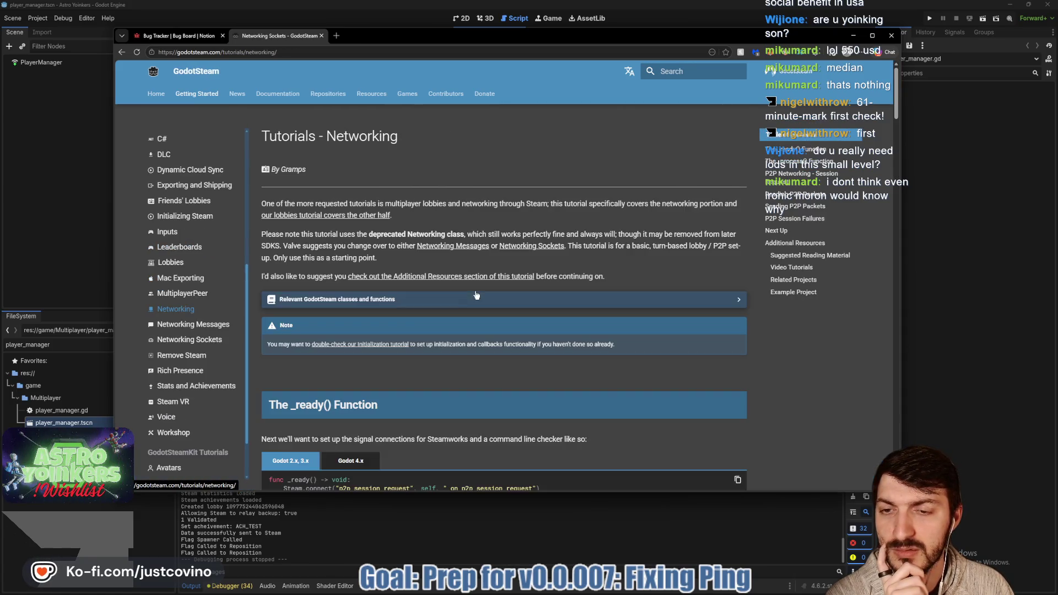
pyautogui.scroll(-5, 468, 289)
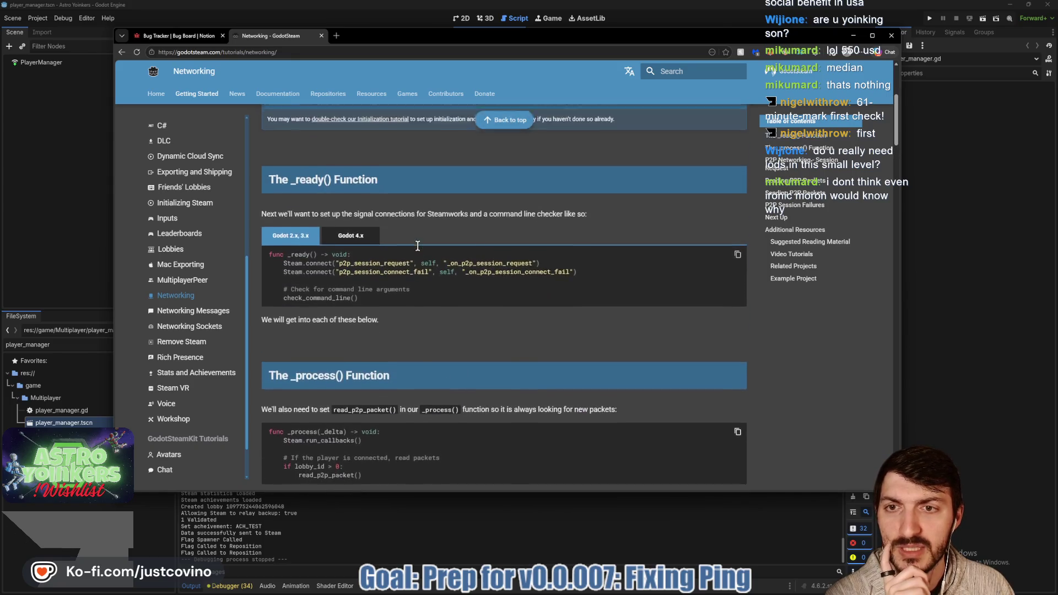
pyautogui.click(350, 232)
pyautogui.scroll(-10, 478, 230)
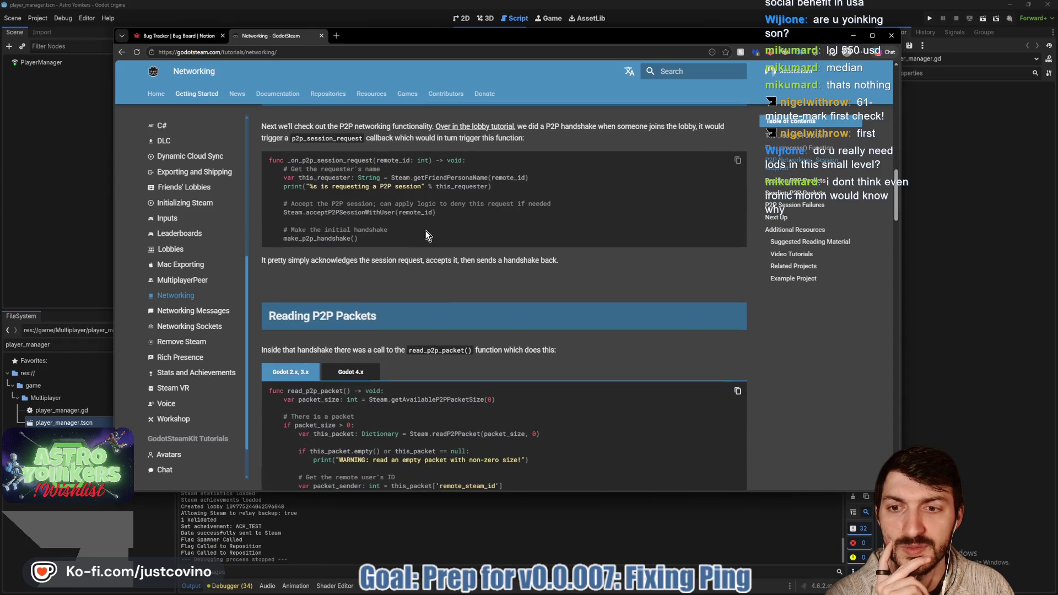
pyautogui.scroll(-2, 408, 253)
pyautogui.click(351, 289)
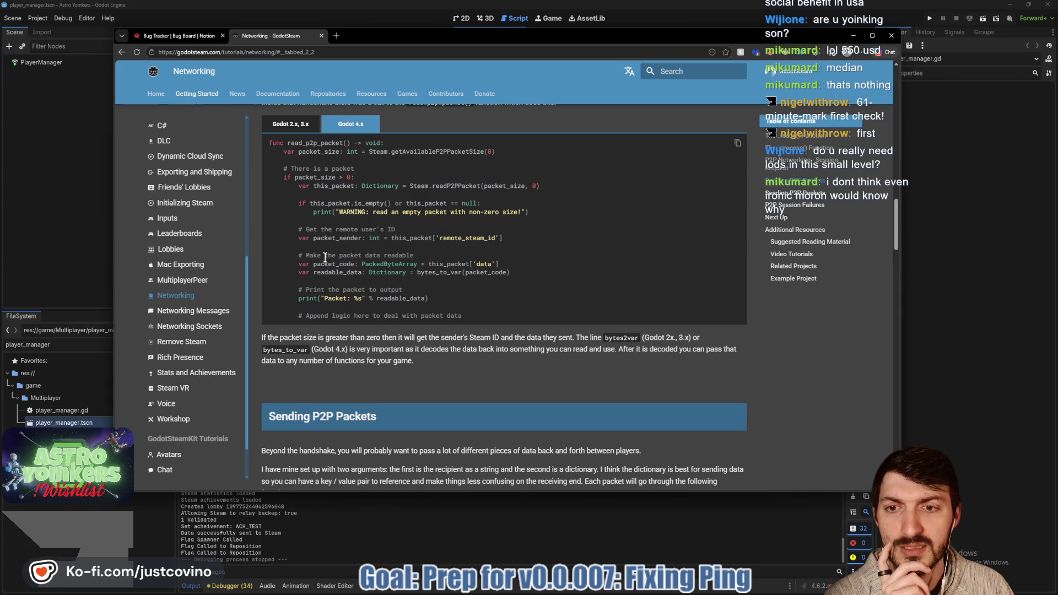
pyautogui.scroll(-5, 326, 262)
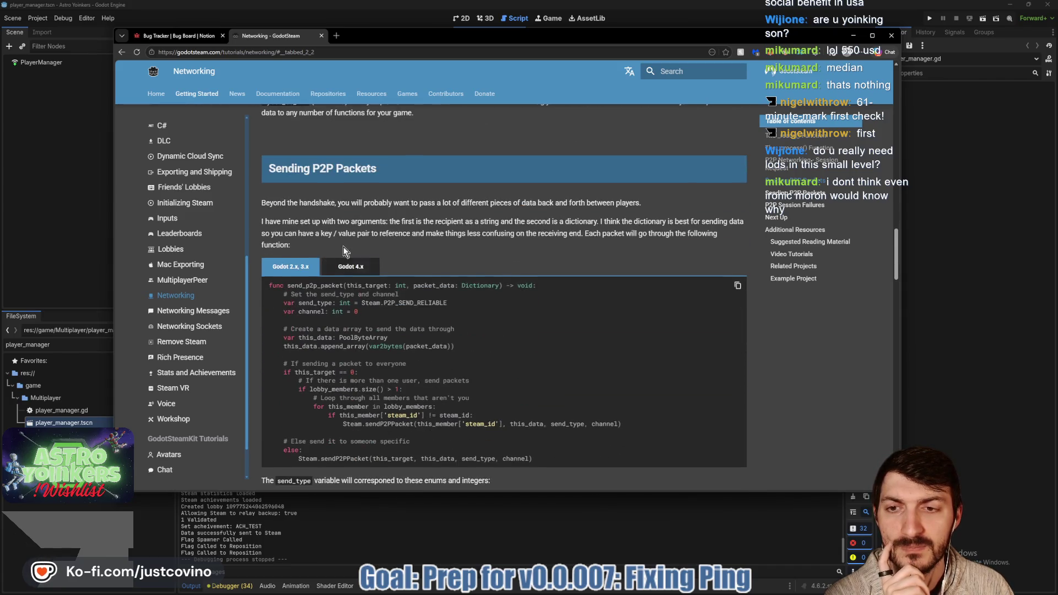
# - Switch the send_p2p_packet and compressed sending/reading samples to Godot 4.x
pyautogui.click(373, 185)
pyautogui.scroll(-3, 386, 248)
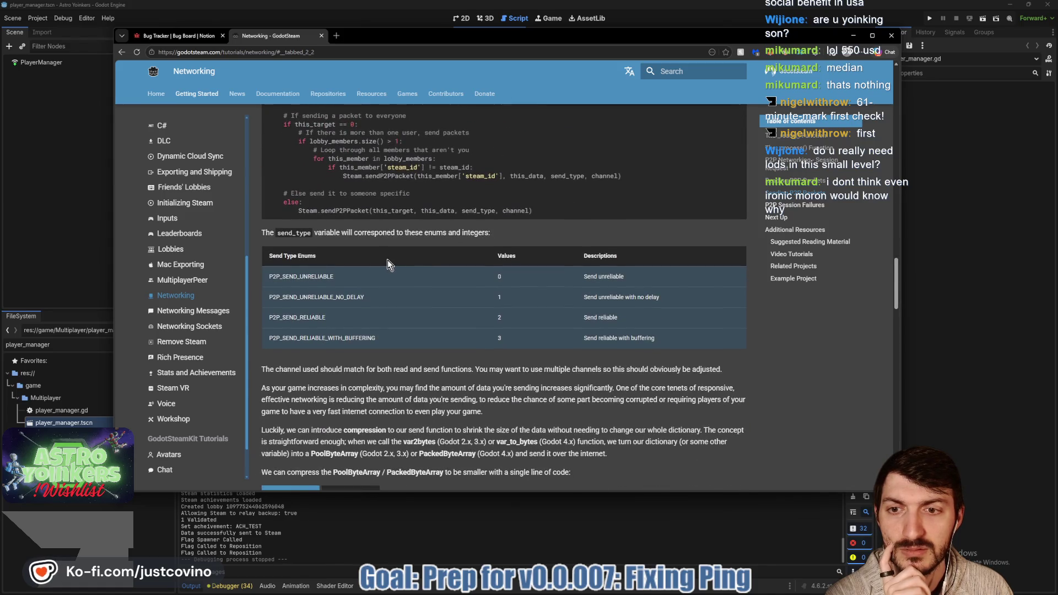
pyautogui.scroll(-5, 388, 260)
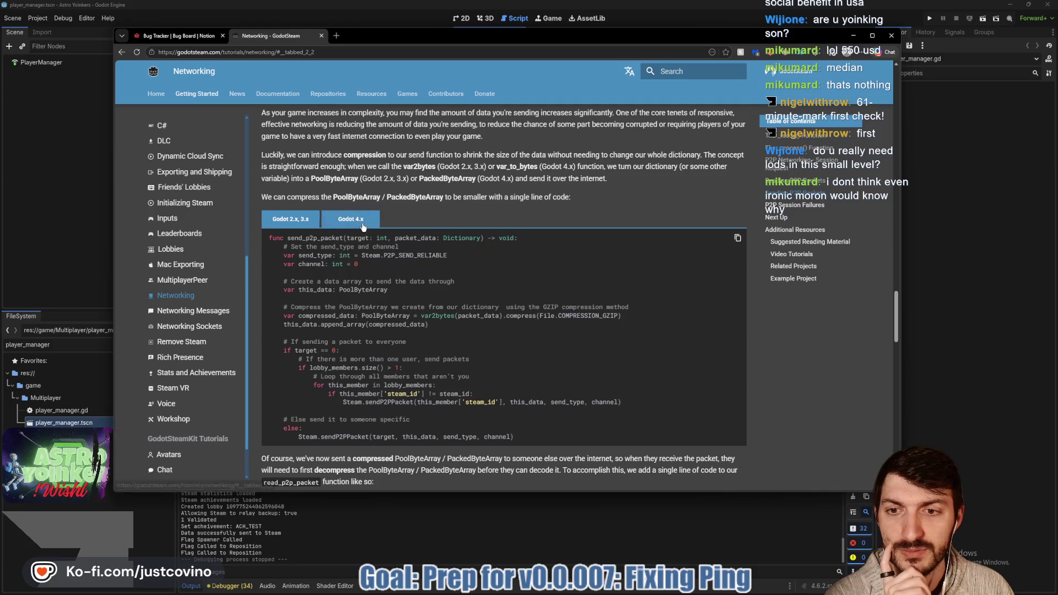
pyautogui.click(363, 228)
pyautogui.scroll(-2, 442, 220)
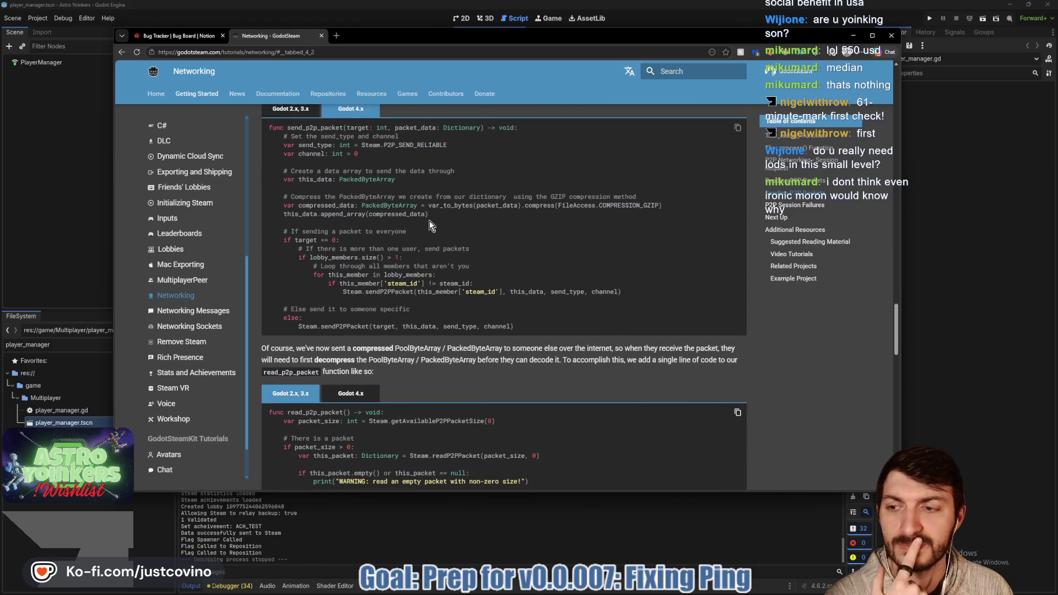
pyautogui.scroll(-3, 413, 220)
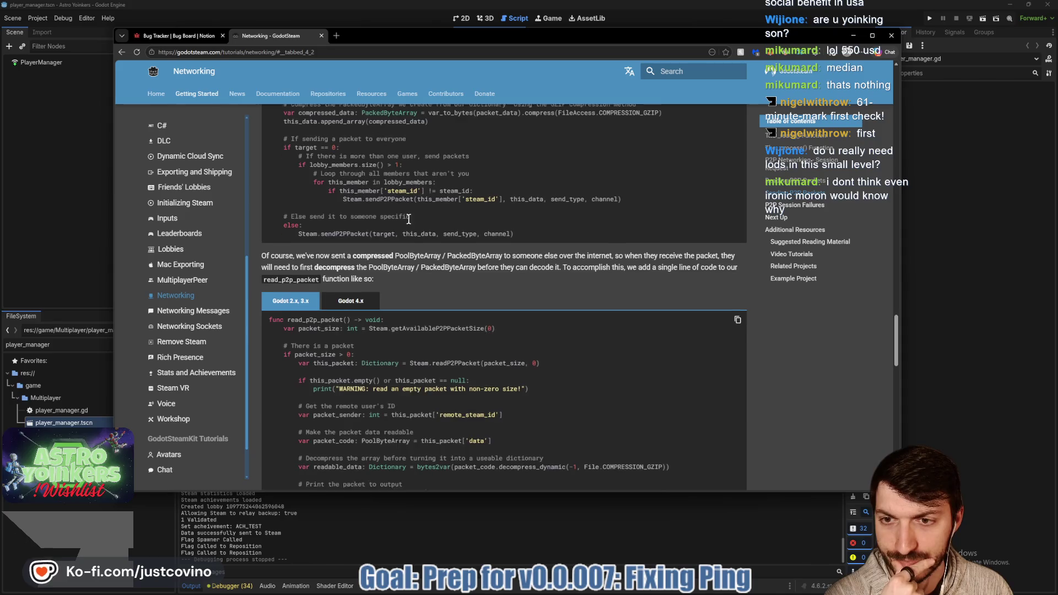
pyautogui.click(365, 257)
pyautogui.scroll(-15, 418, 243)
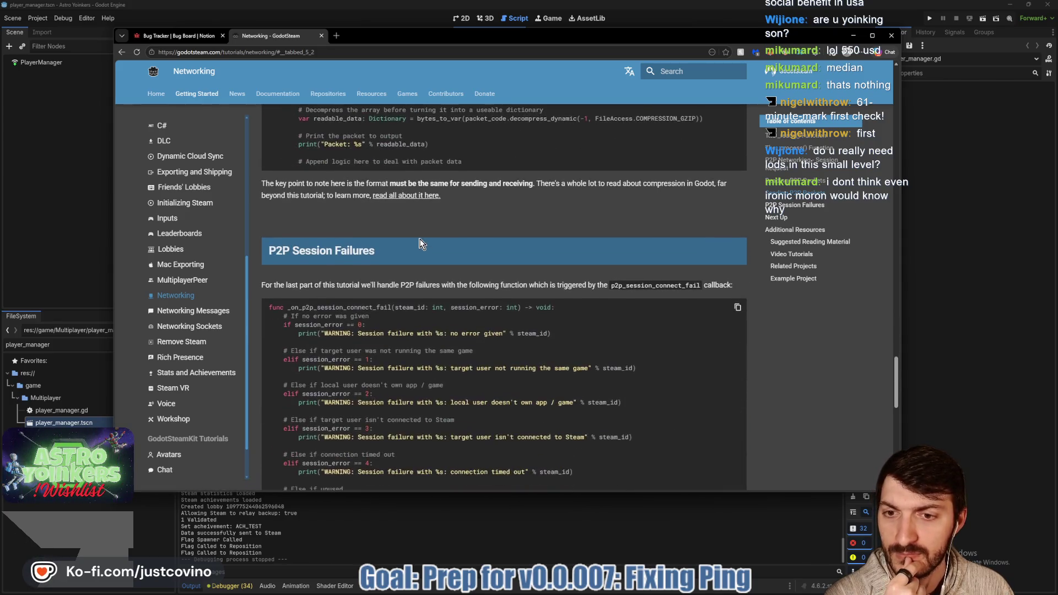
pyautogui.scroll(-8, 407, 243)
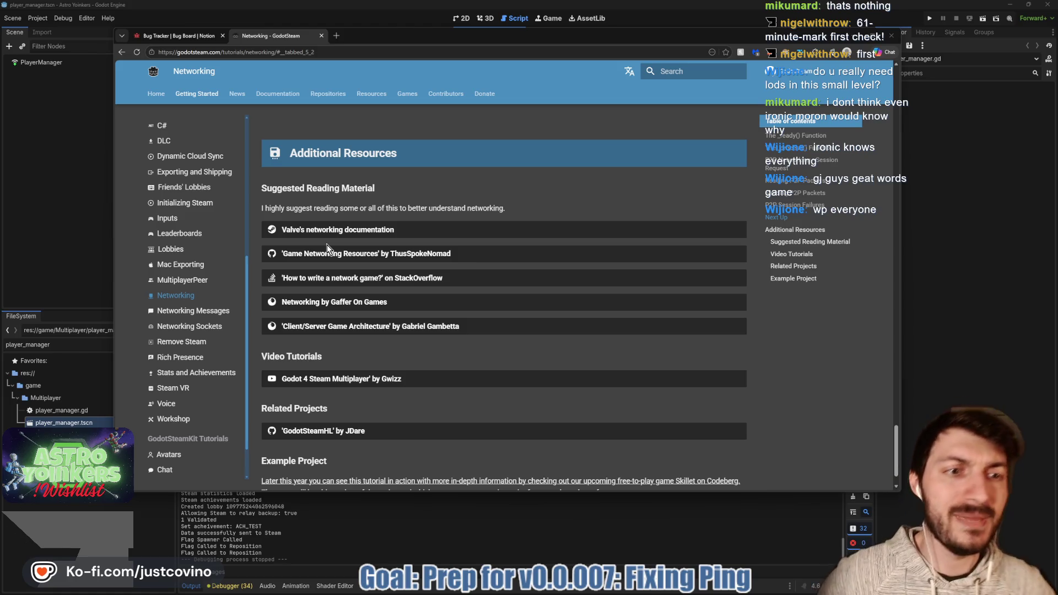
pyautogui.scroll(-2, 408, 317)
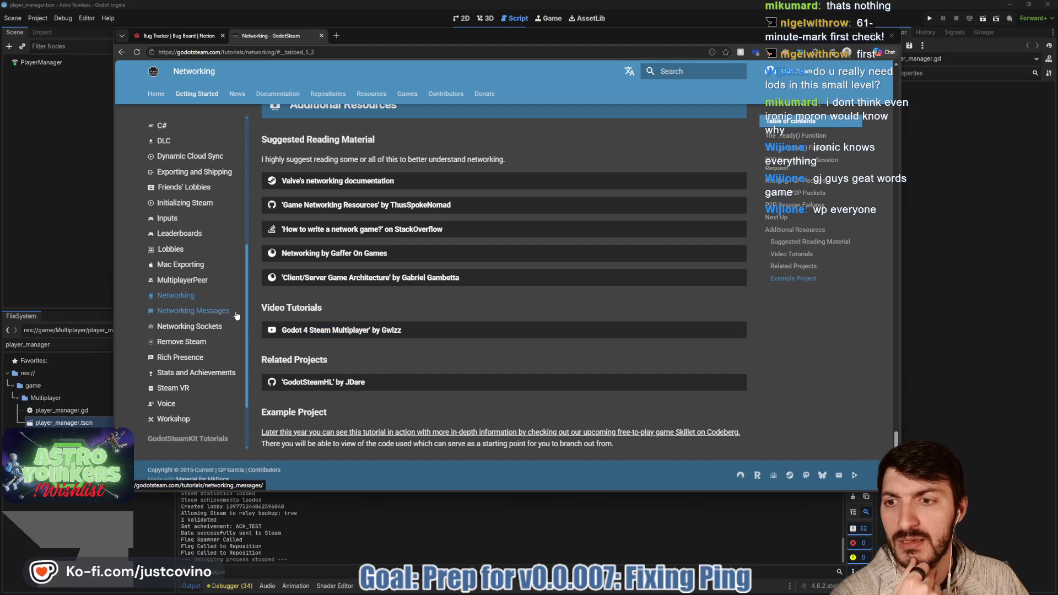
pyautogui.click(195, 281)
# - Open 'Compiling The GodotSteam MultiplayerPeer From Scratch' and read its Get Godot and Get GodotSteam steps
pyautogui.scroll(-2, 455, 264)
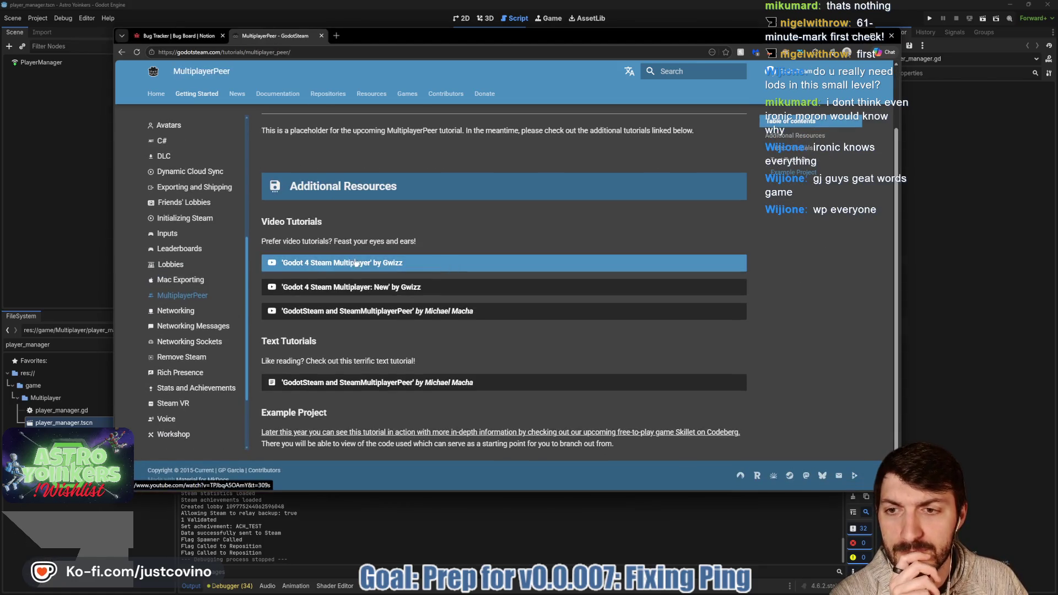
pyautogui.scroll(5, 193, 237)
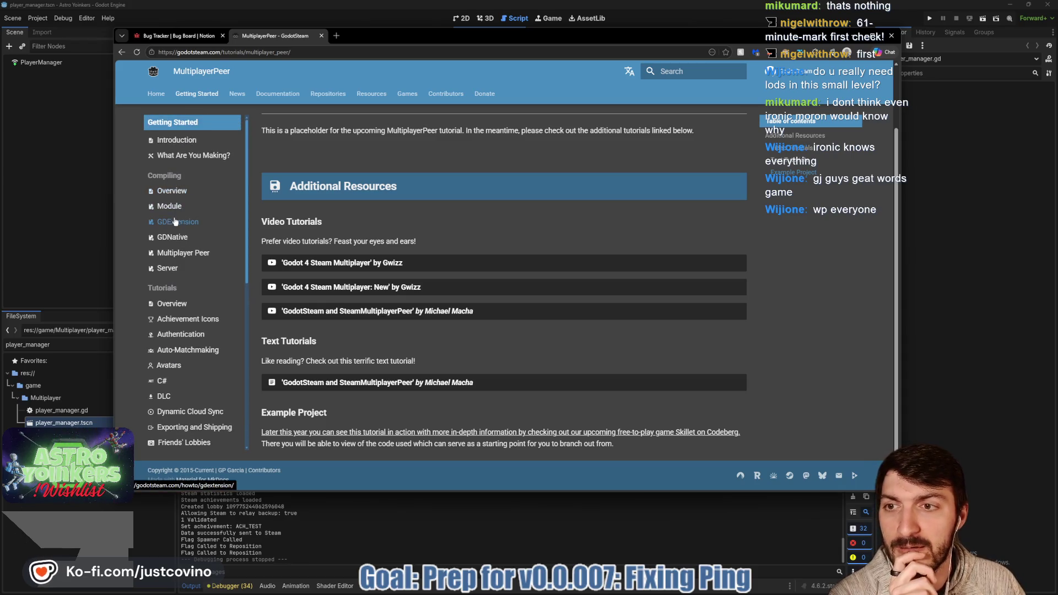
pyautogui.click(178, 253)
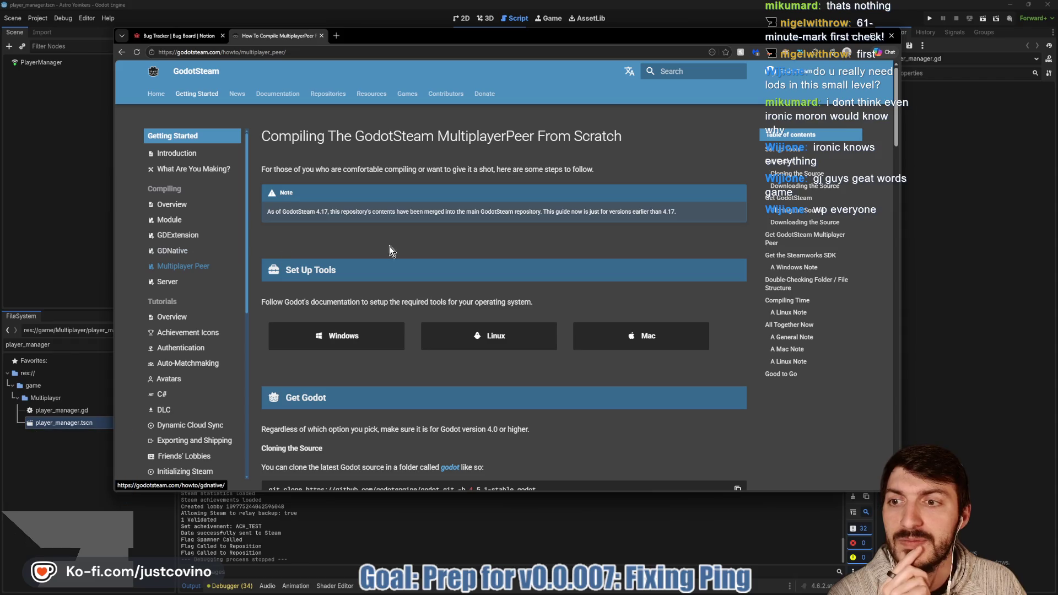
pyautogui.scroll(-1, 430, 249)
pyautogui.scroll(-3, 421, 248)
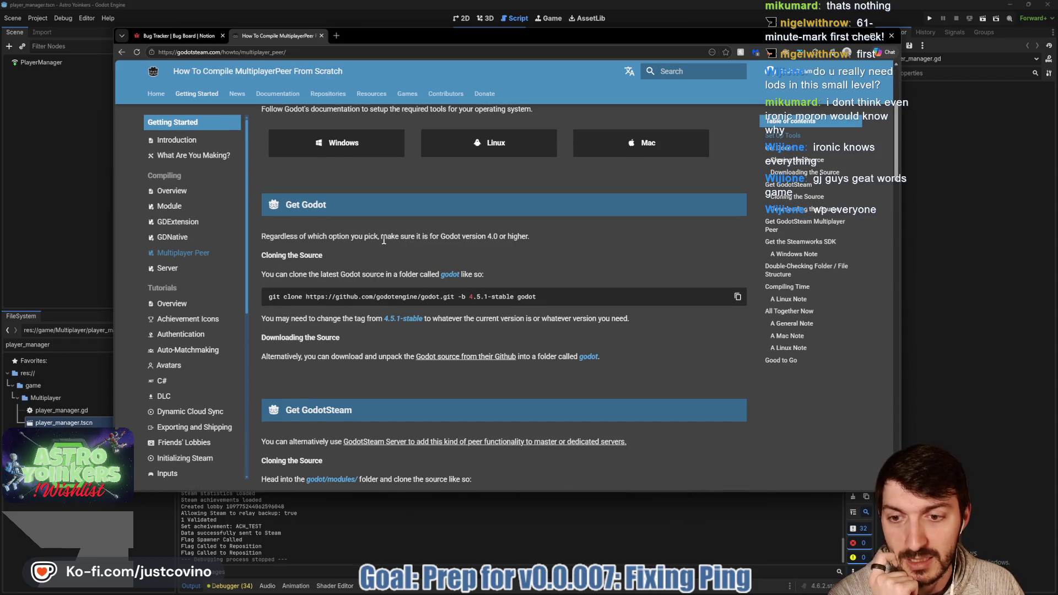
pyautogui.scroll(-1, 384, 240)
pyautogui.scroll(-2, 198, 283)
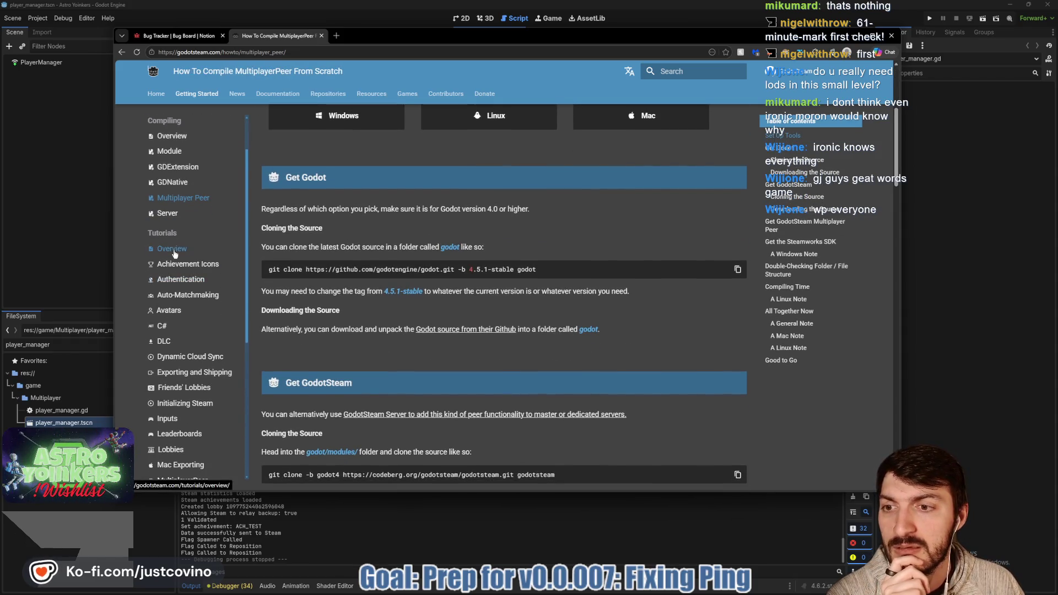
pyautogui.scroll(-4, 179, 292)
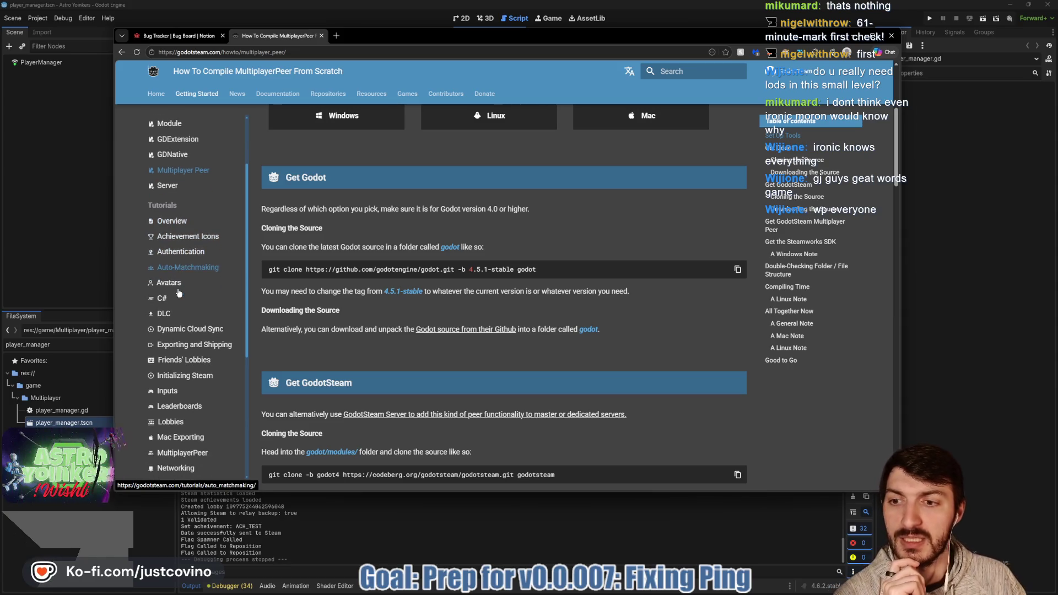
pyautogui.scroll(-1, 185, 336)
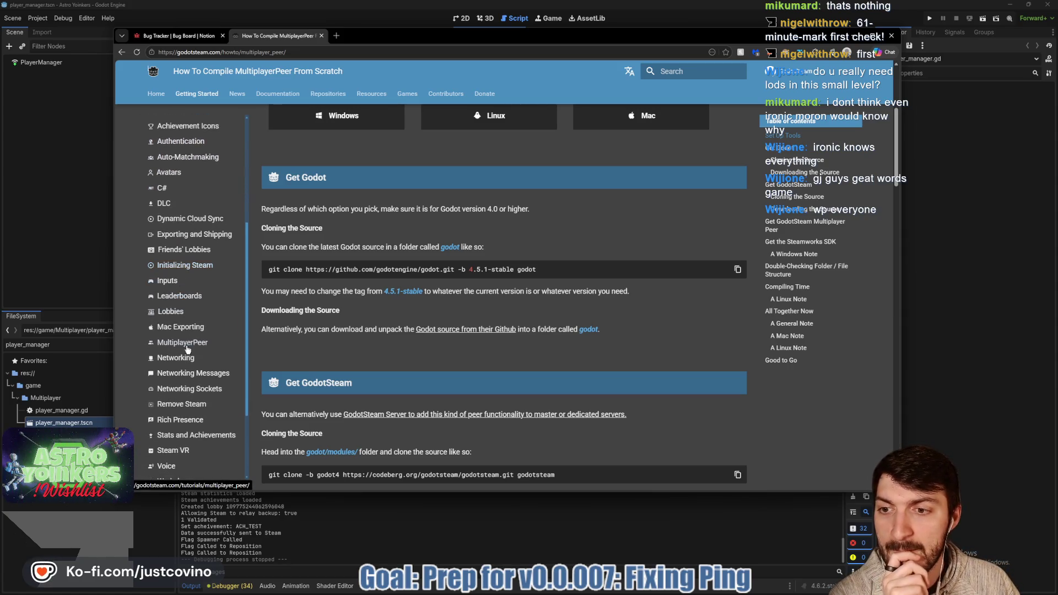
pyautogui.scroll(-4, 183, 335)
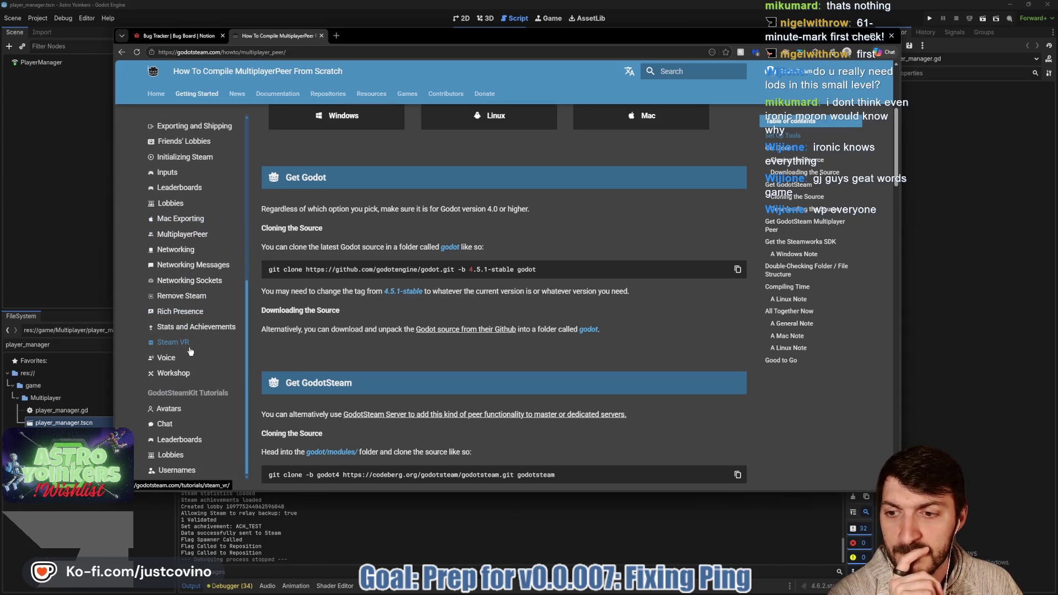
pyautogui.scroll(10, 190, 351)
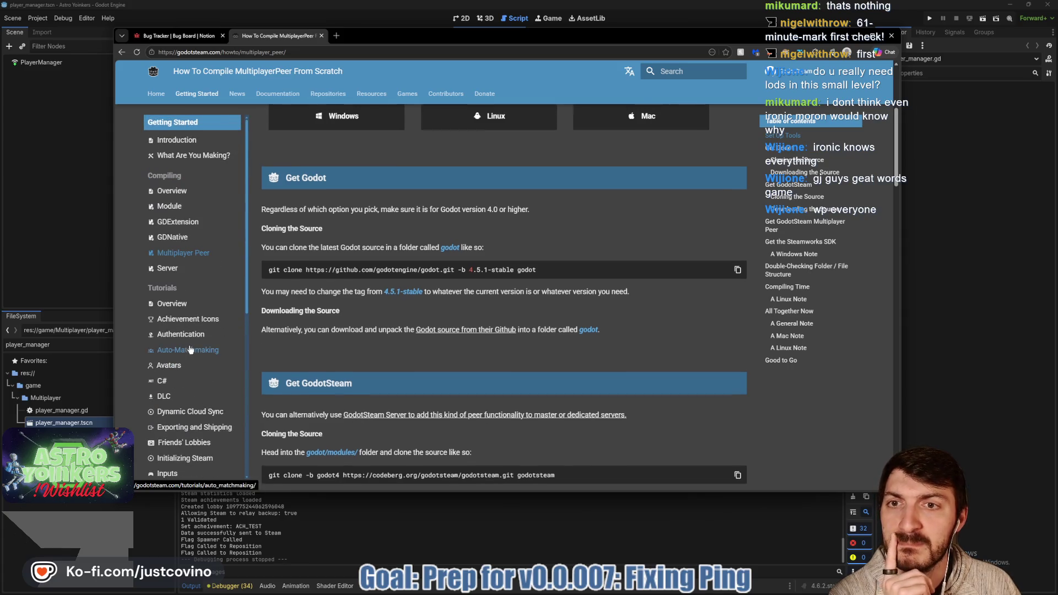
pyautogui.scroll(3, 466, 265)
# - Search the docs for 'ping' and open the Networking Utils parsePingLocationString entry
pyautogui.click(672, 71)
pyautogui.write('ping')
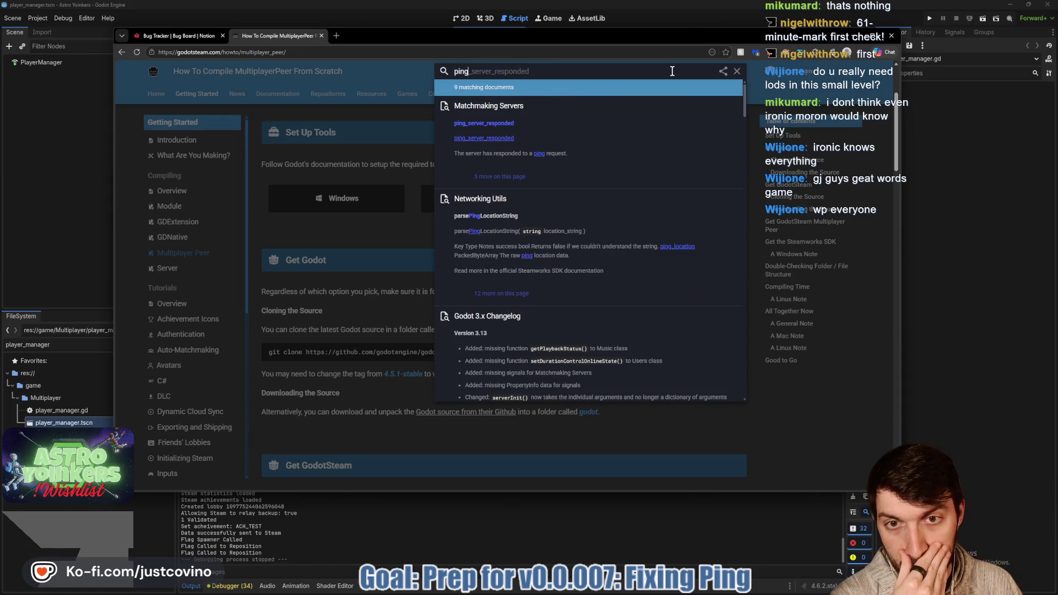
pyautogui.click(532, 222)
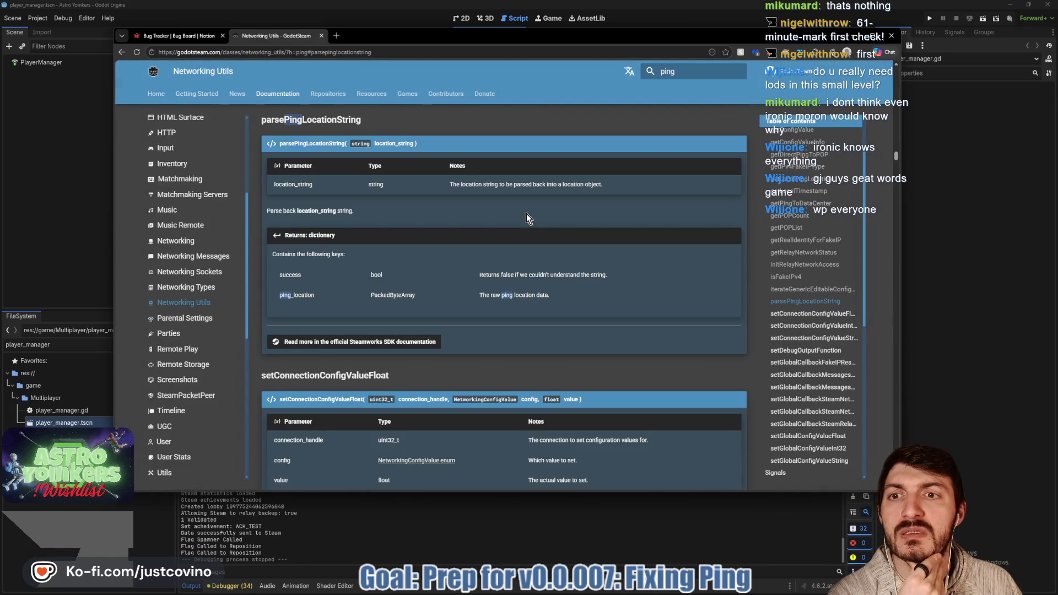
pyautogui.scroll(3, 512, 212)
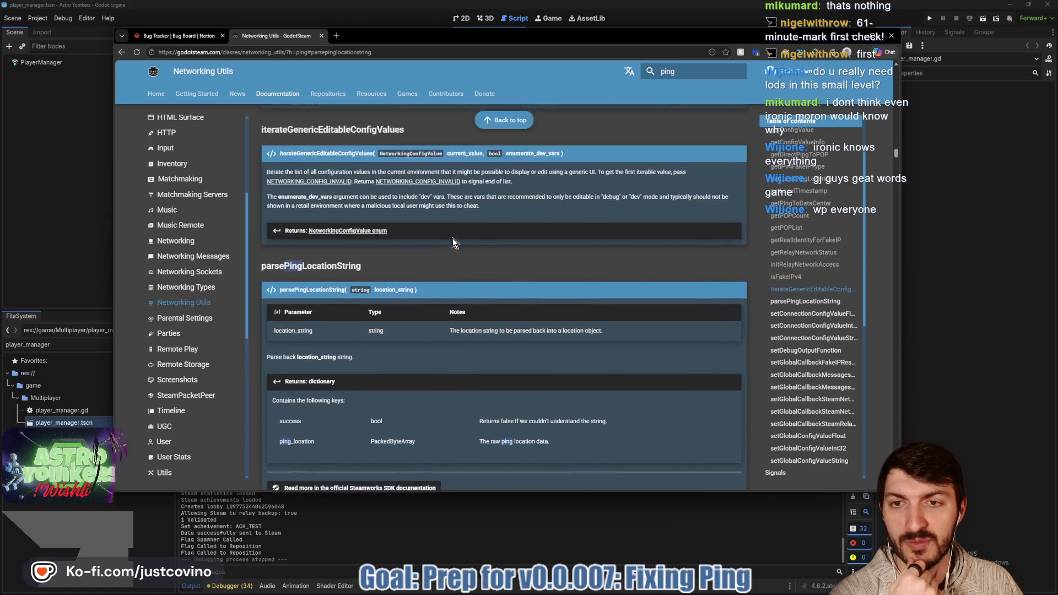
pyautogui.scroll(1, 508, 333)
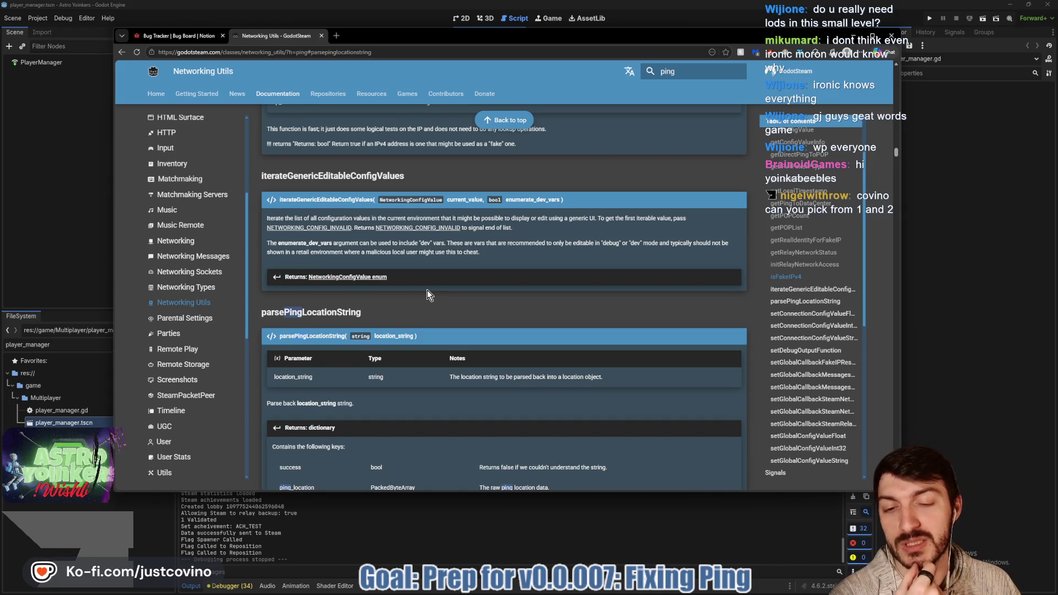
pyautogui.scroll(-2, 427, 291)
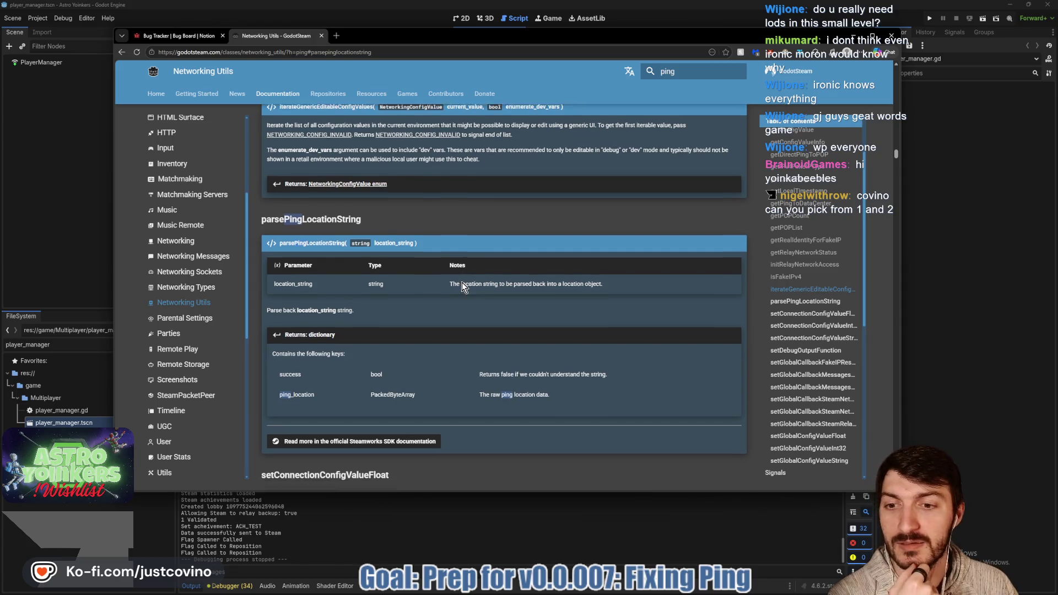
pyautogui.scroll(-2, 462, 282)
pyautogui.scroll(-2, 439, 288)
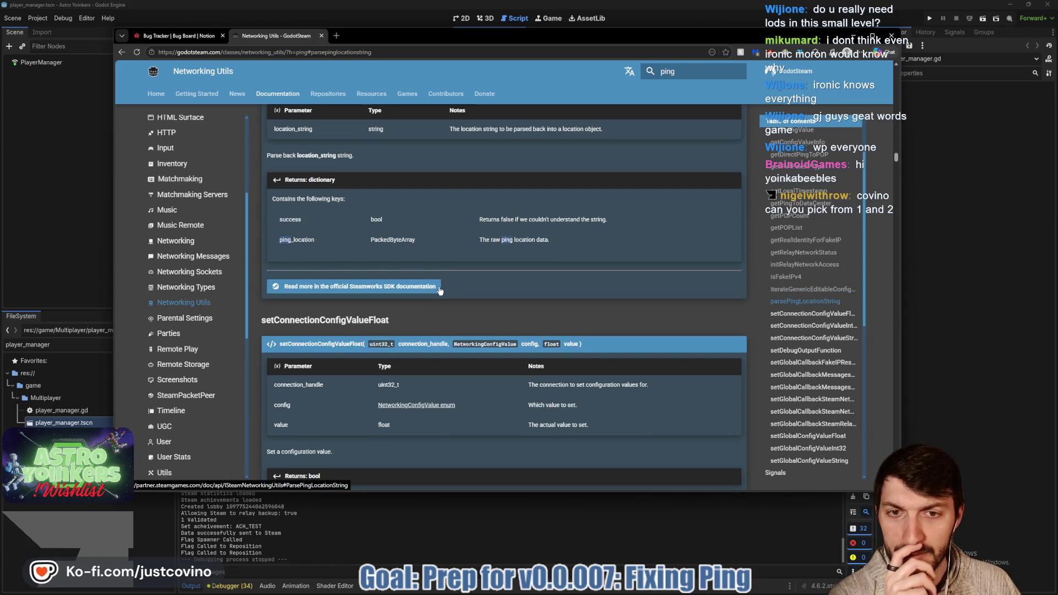
pyautogui.scroll(4, 439, 290)
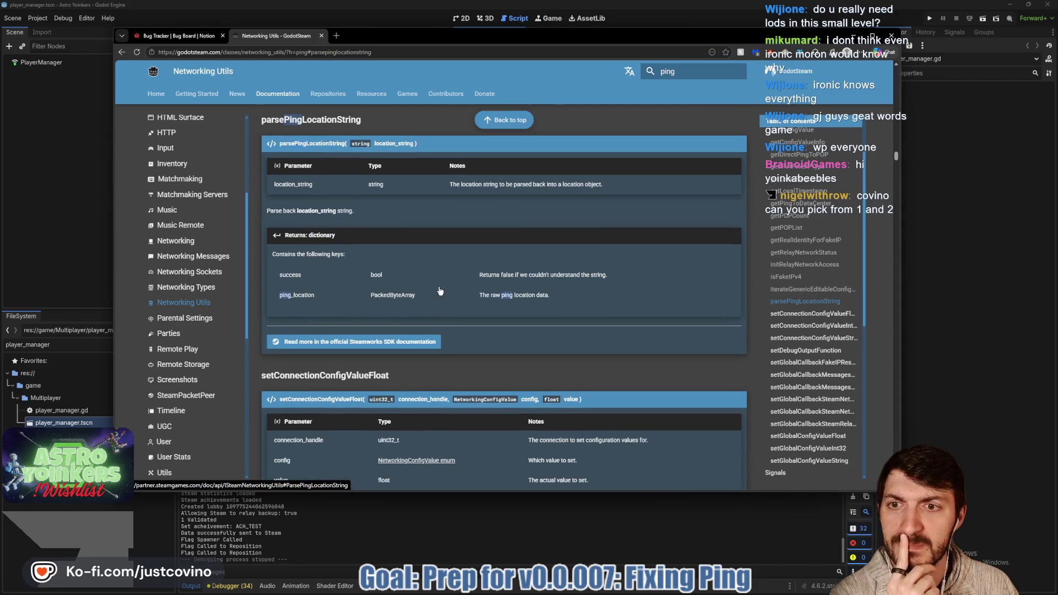
pyautogui.scroll(-7, 440, 289)
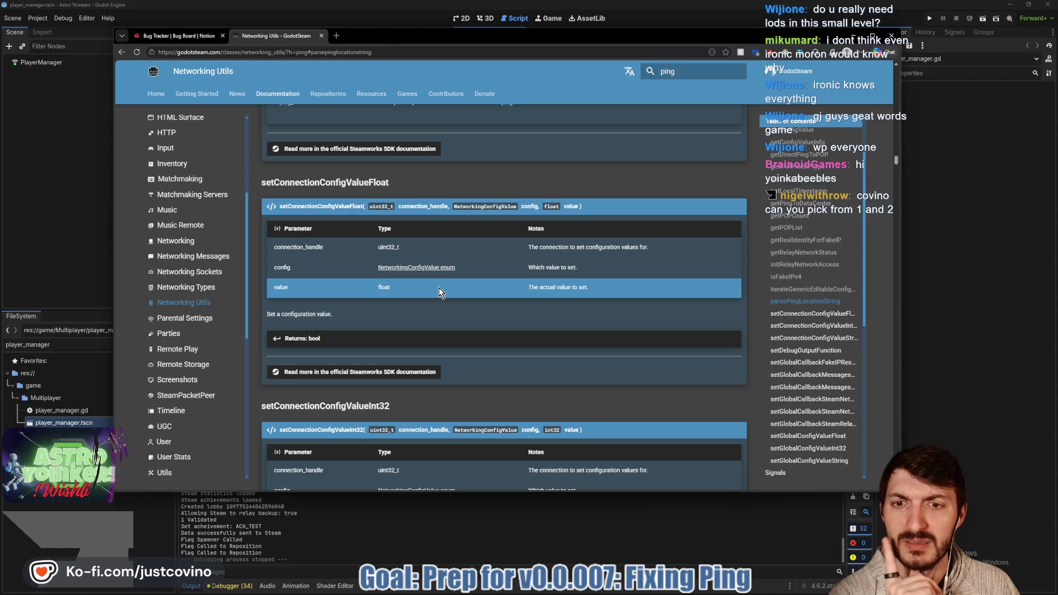
pyautogui.scroll(-6, 439, 288)
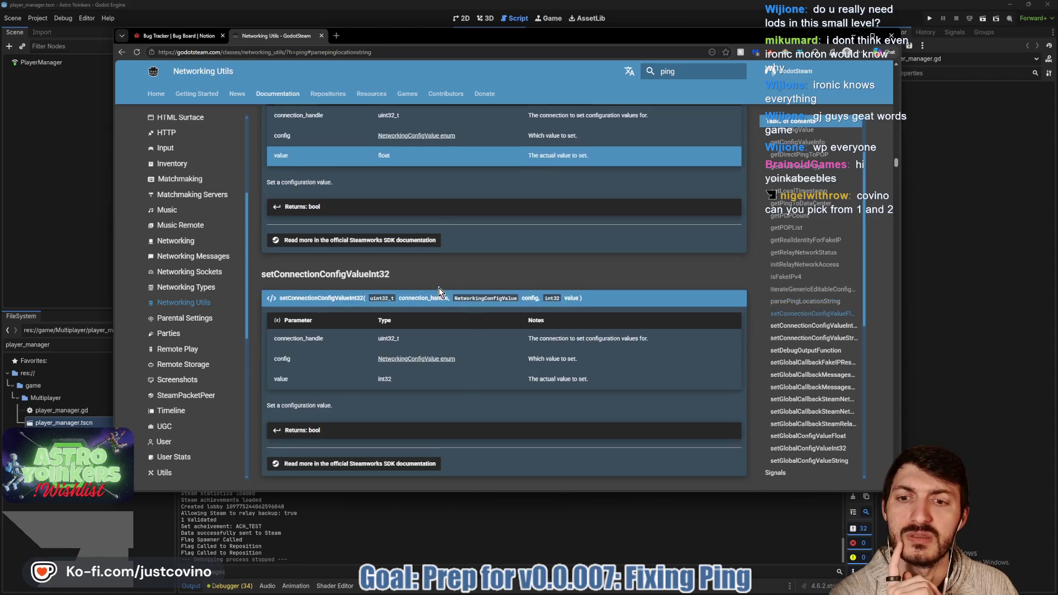
pyautogui.scroll(-7, 438, 287)
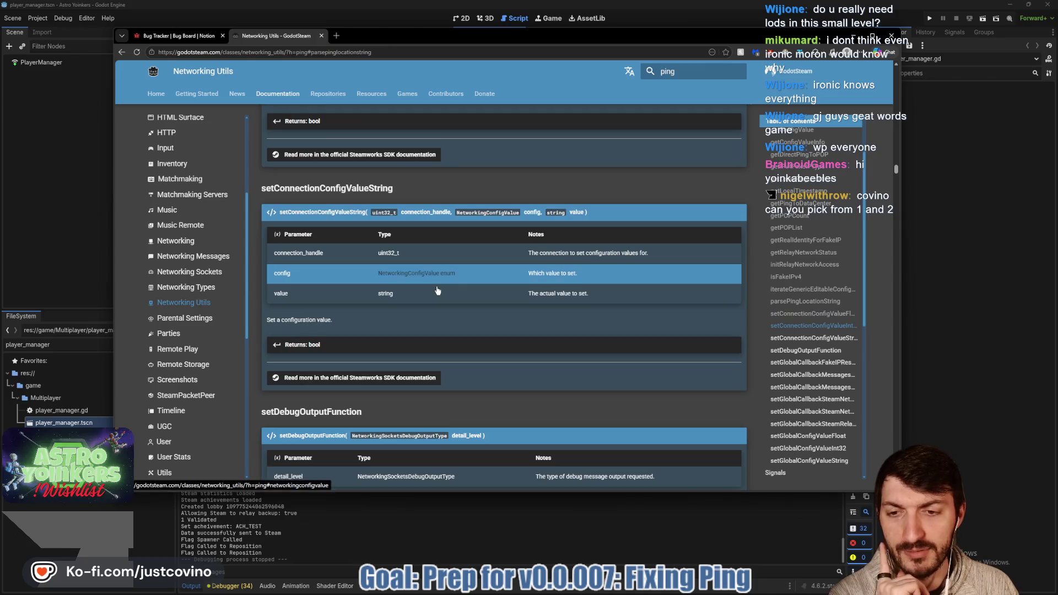
pyautogui.scroll(-8, 438, 291)
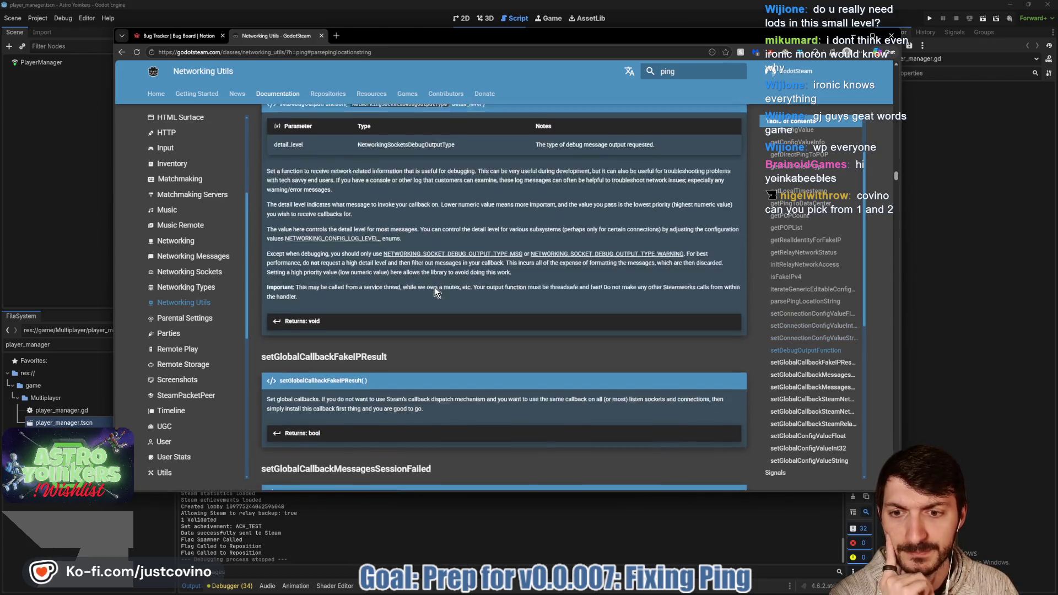
pyautogui.scroll(-2, 437, 291)
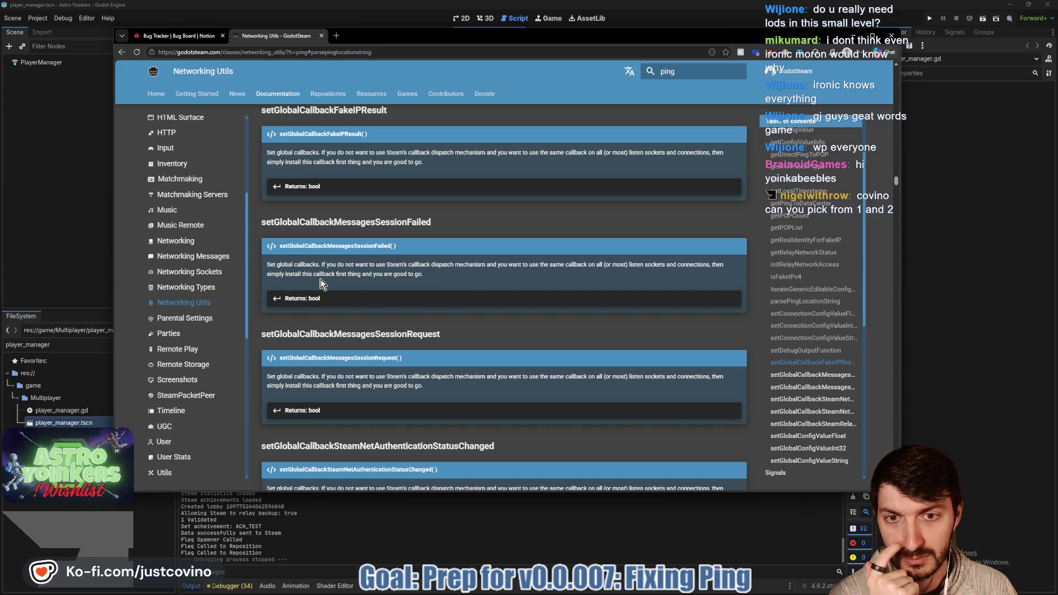
pyautogui.scroll(-3, 322, 284)
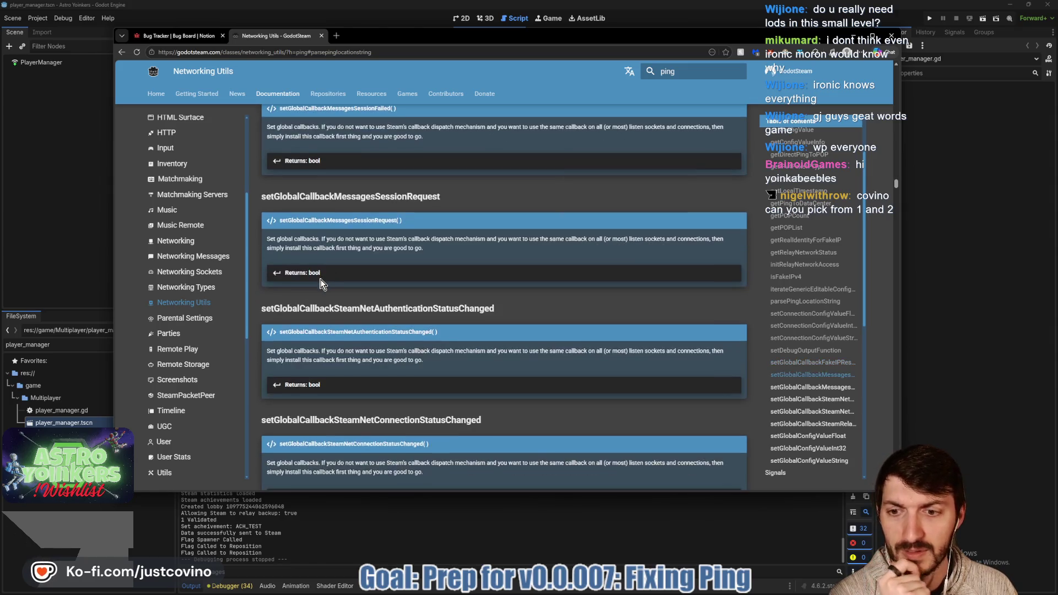
pyautogui.scroll(12, 495, 313)
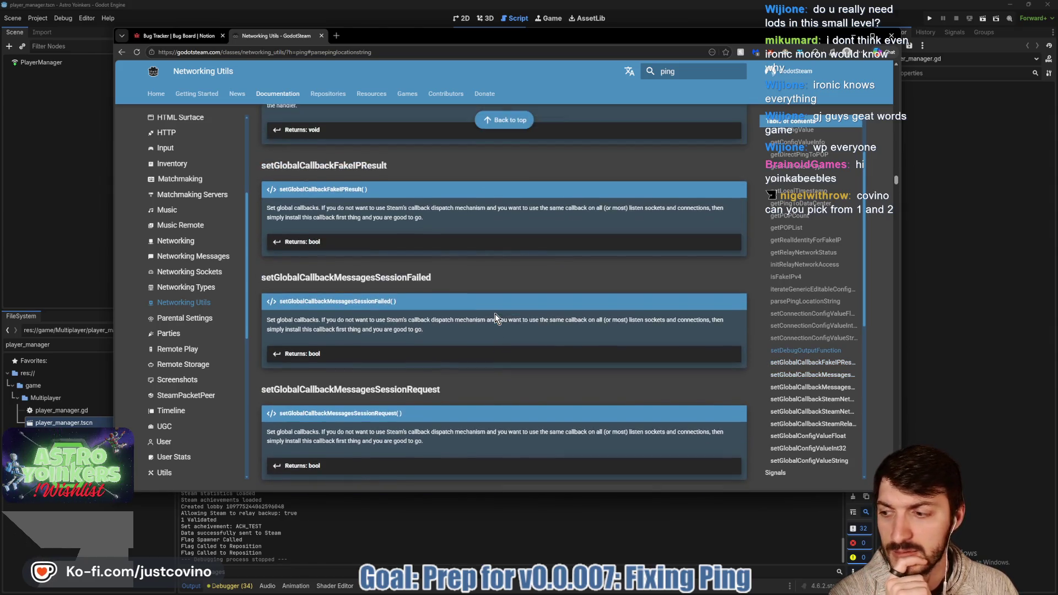
pyautogui.scroll(10, 492, 314)
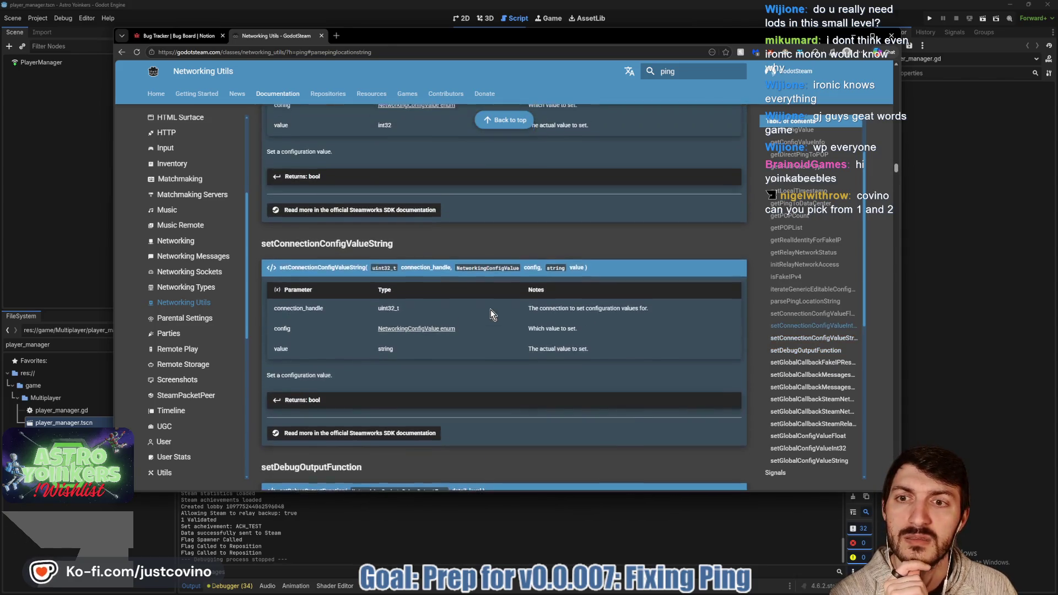
pyautogui.scroll(7, 481, 308)
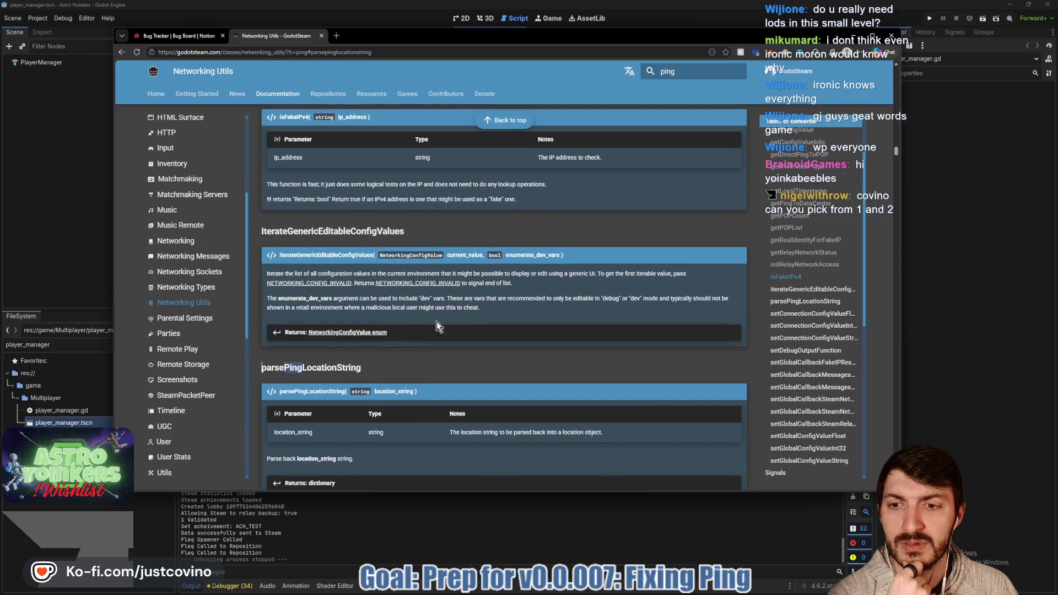
pyautogui.click(419, 359)
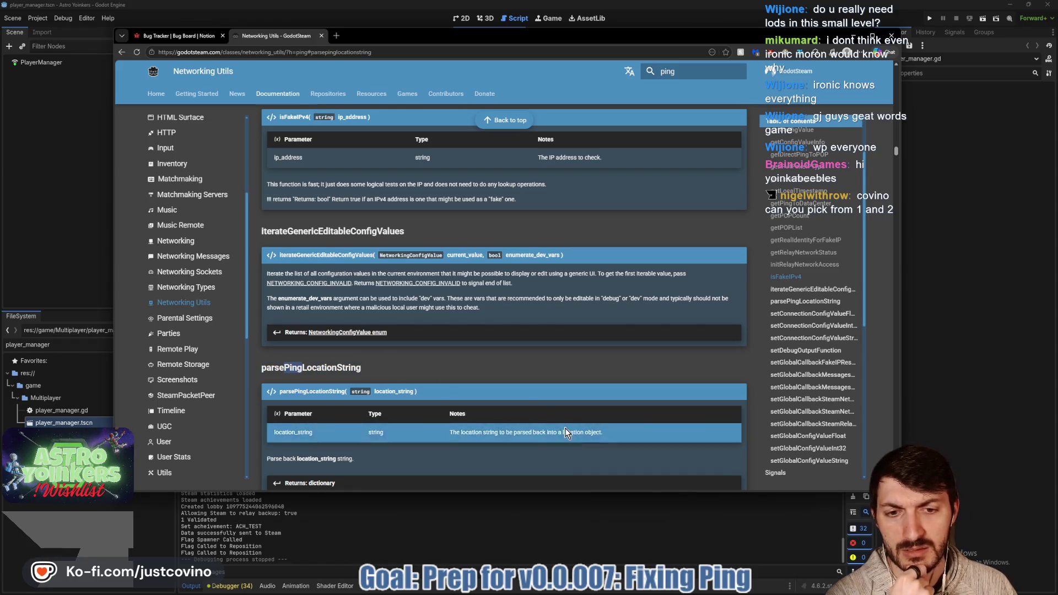
# - Read getPingToDataCenter's uint32_t pop_id and pop_relay/ping return keys, then return to player_manager.gd
pyautogui.scroll(4, 449, 361)
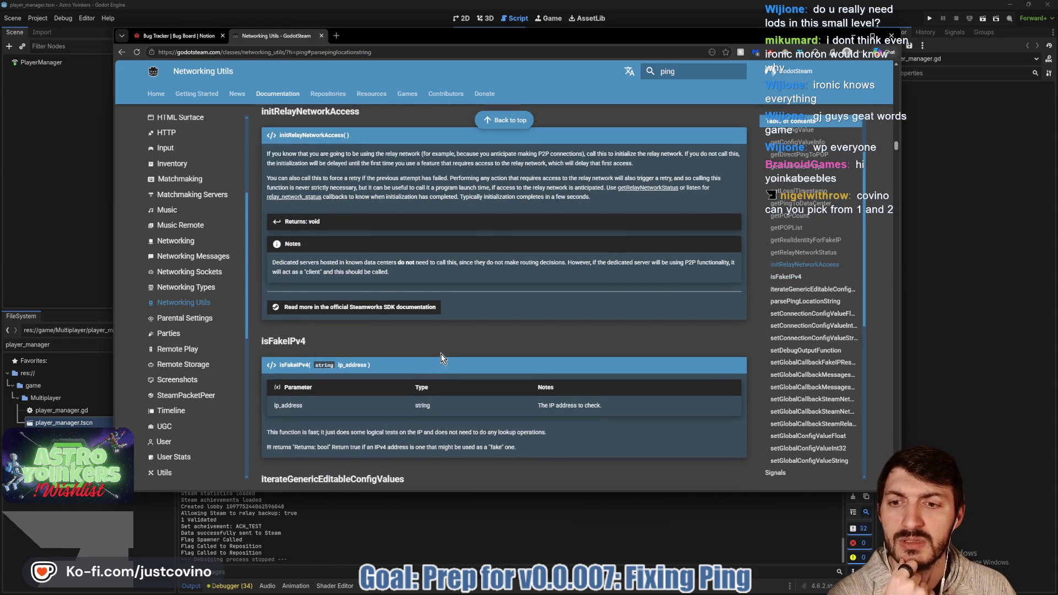
pyautogui.scroll(2, 439, 353)
pyautogui.scroll(2, 438, 352)
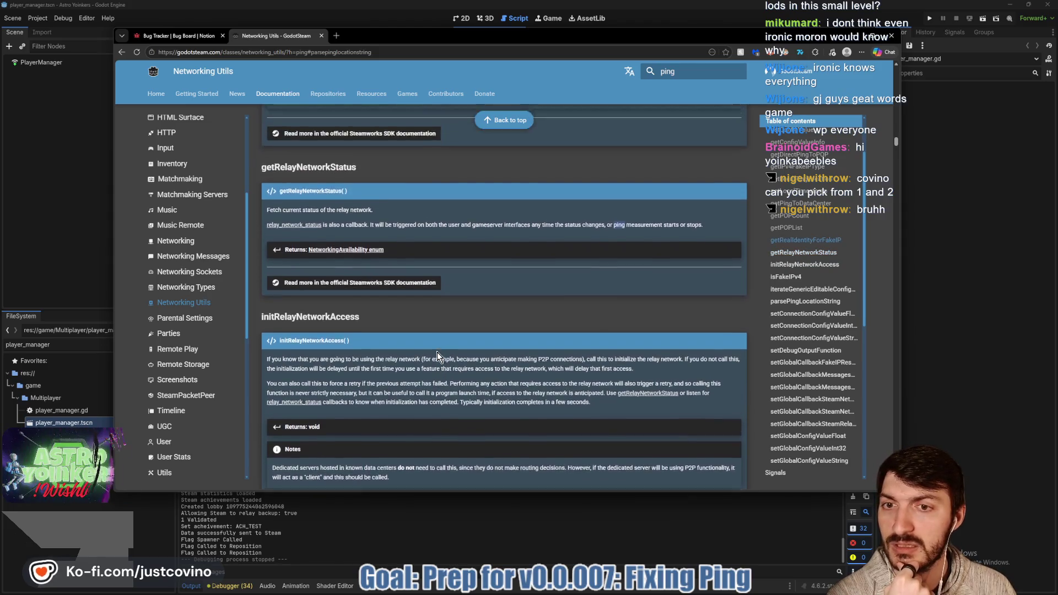
pyautogui.scroll(1, 438, 352)
pyautogui.scroll(2, 421, 348)
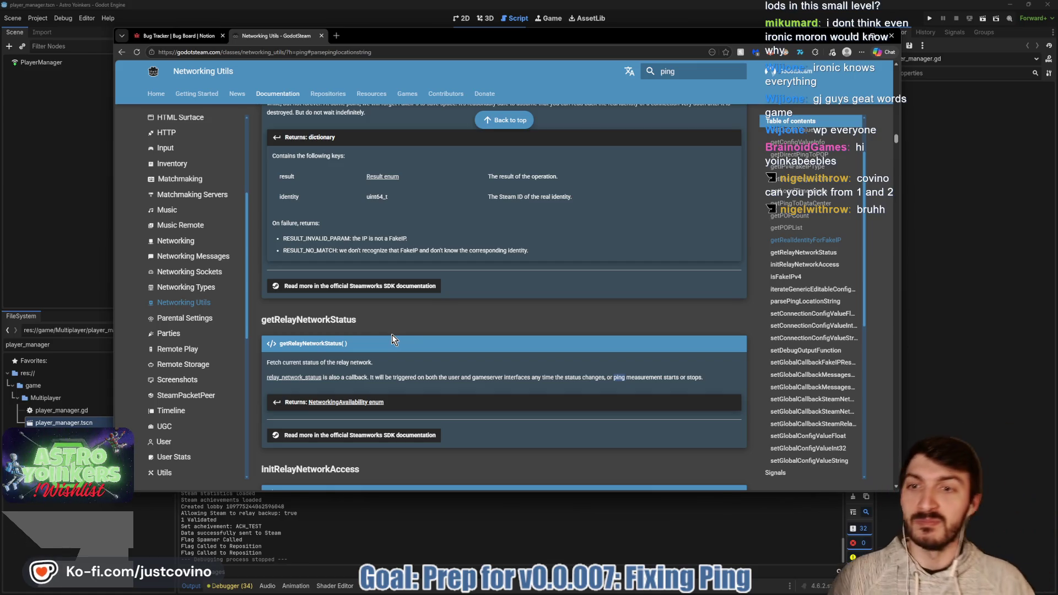
pyautogui.scroll(4, 373, 295)
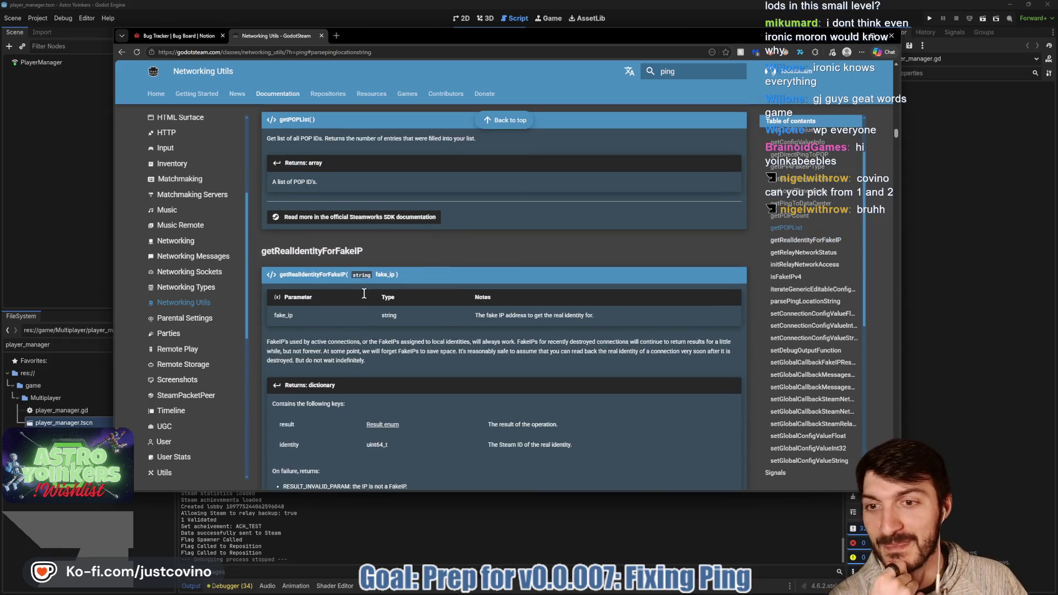
pyautogui.scroll(4, 364, 292)
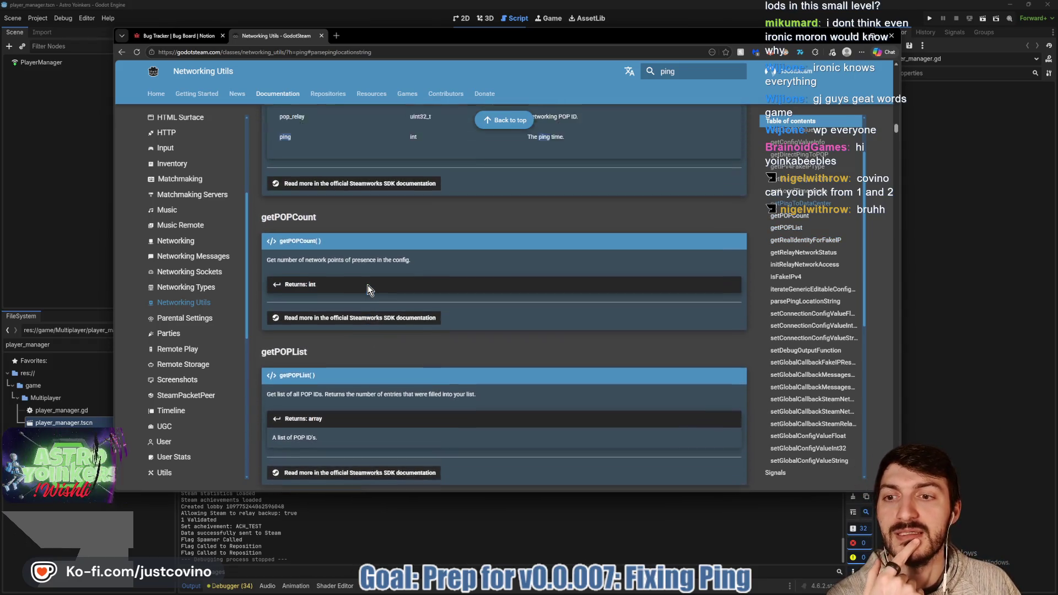
pyautogui.scroll(3, 366, 284)
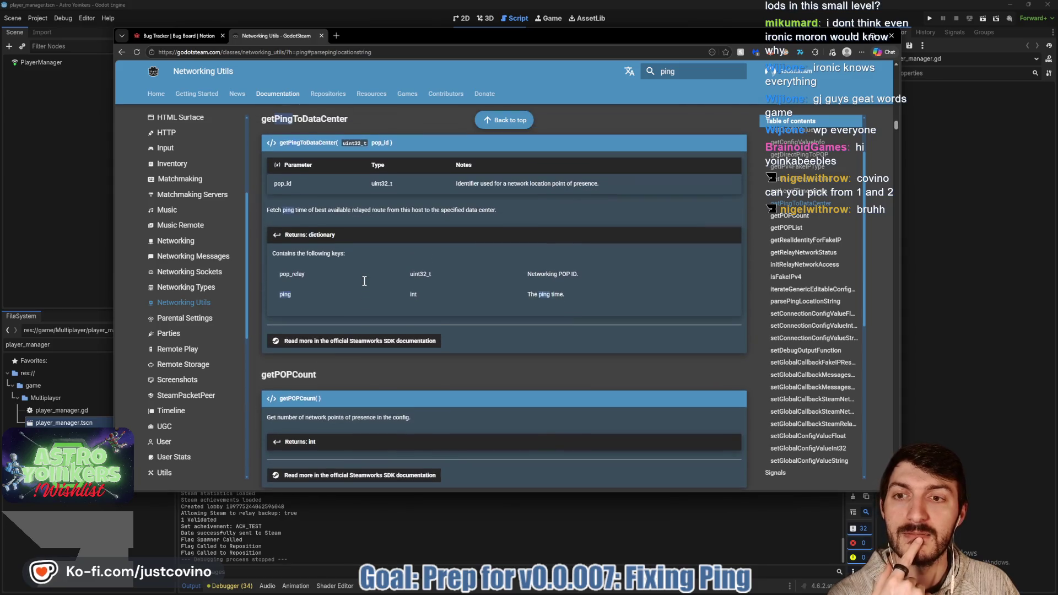
pyautogui.scroll(1, 365, 283)
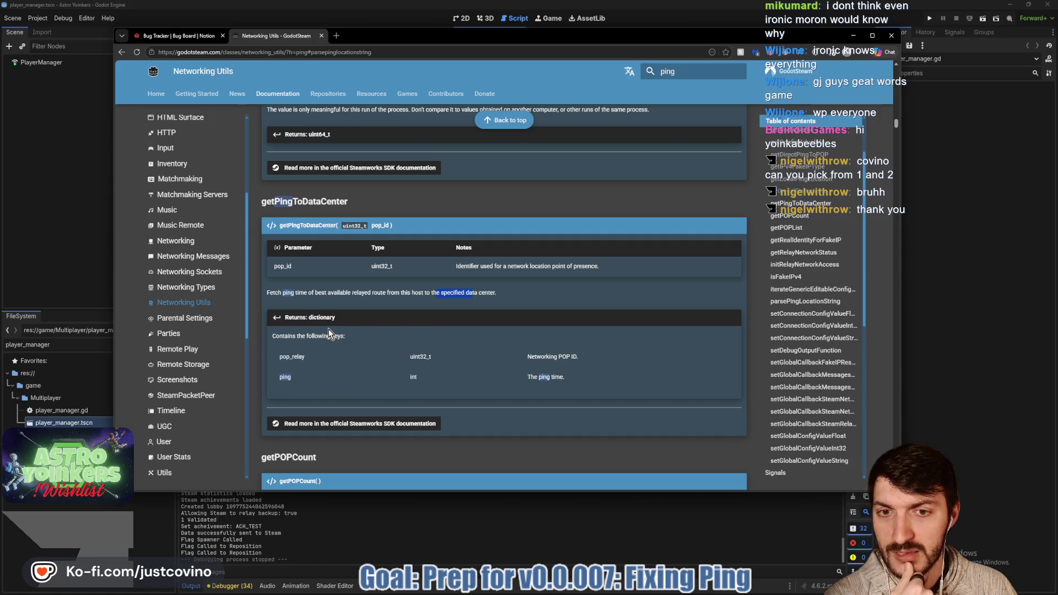
pyautogui.scroll(2, 460, 311)
pyautogui.scroll(1, 469, 336)
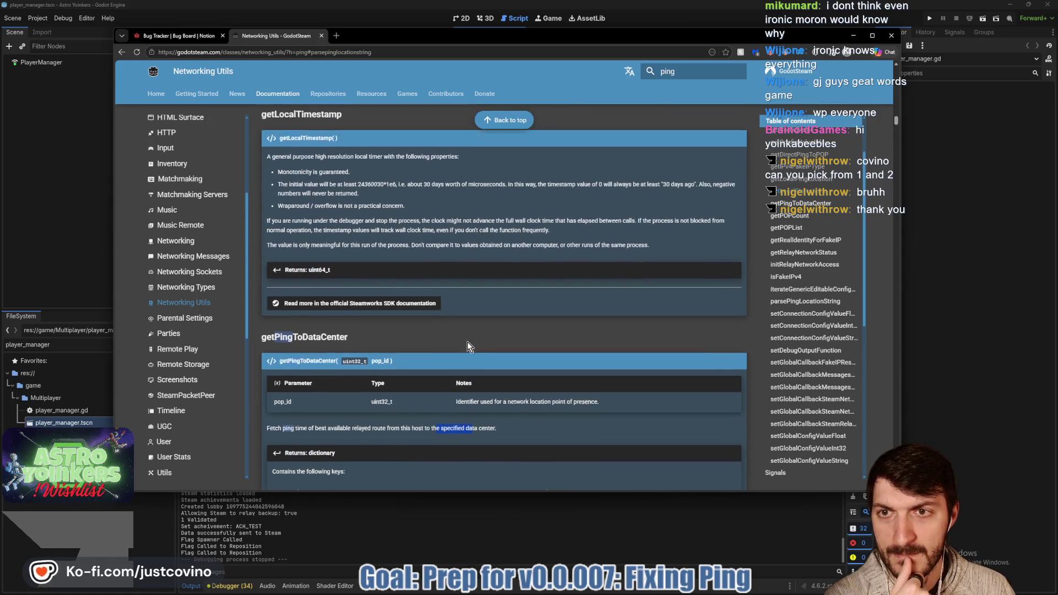
pyautogui.scroll(-1, 362, 342)
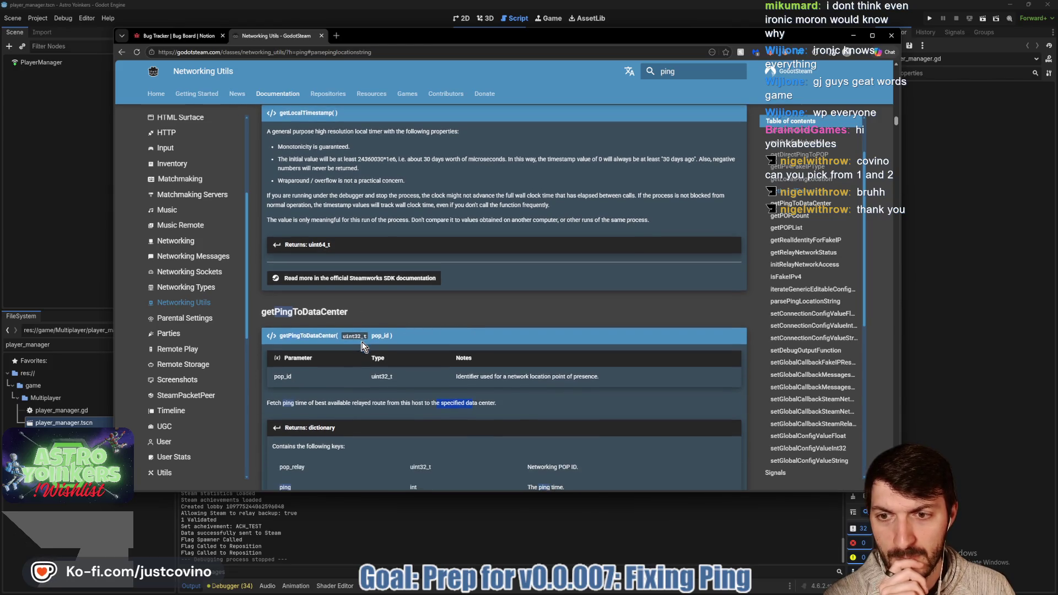
pyautogui.click(355, 544)
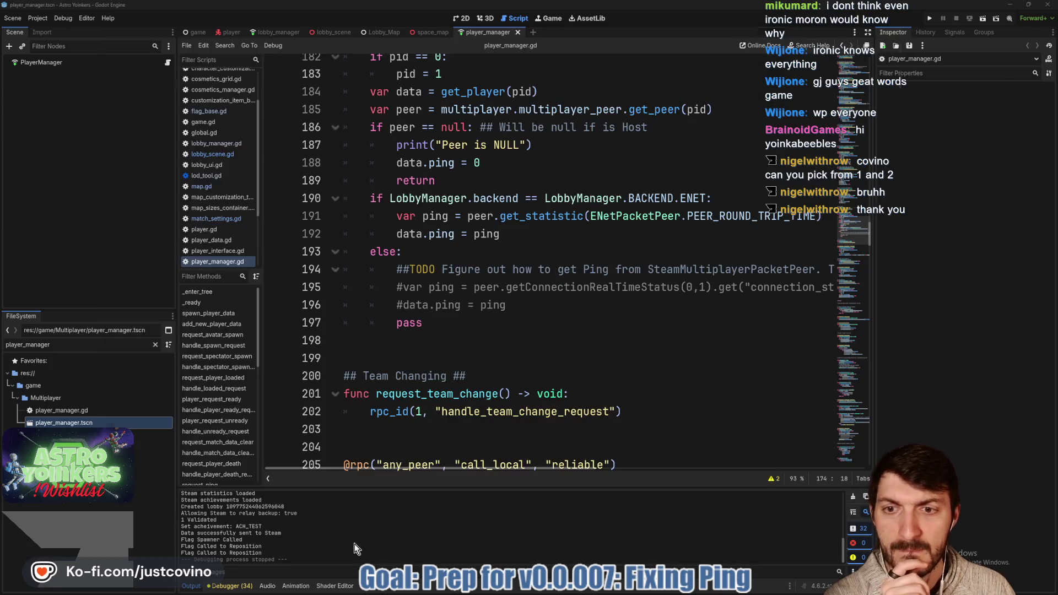
# - Add line 194 in the else branch beginning 'ping = ' with a getPing call
pyautogui.click(448, 257)
pyautogui.press('Return')
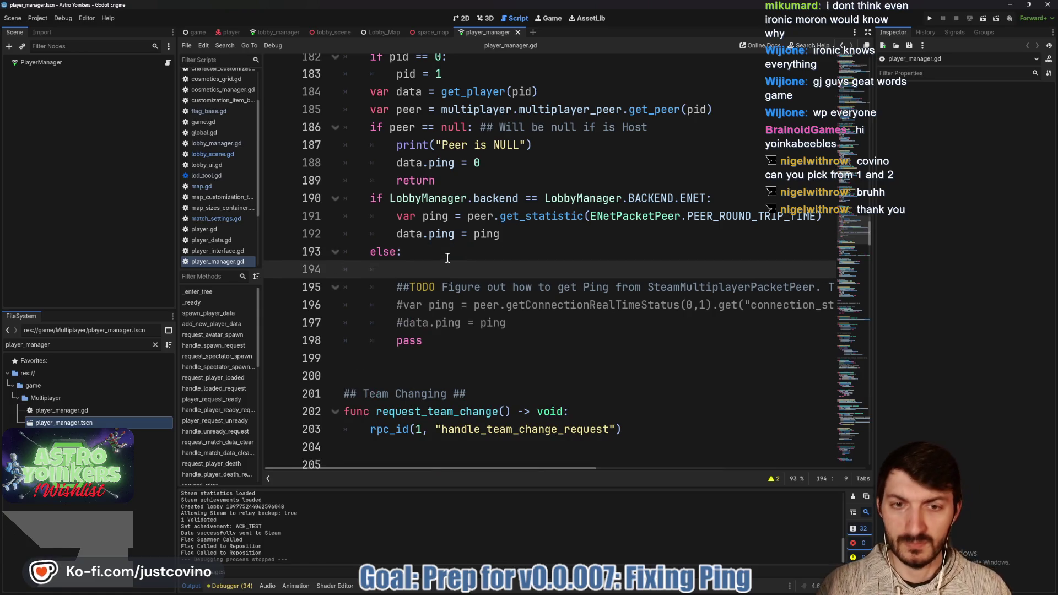
pyautogui.write('varping = ')
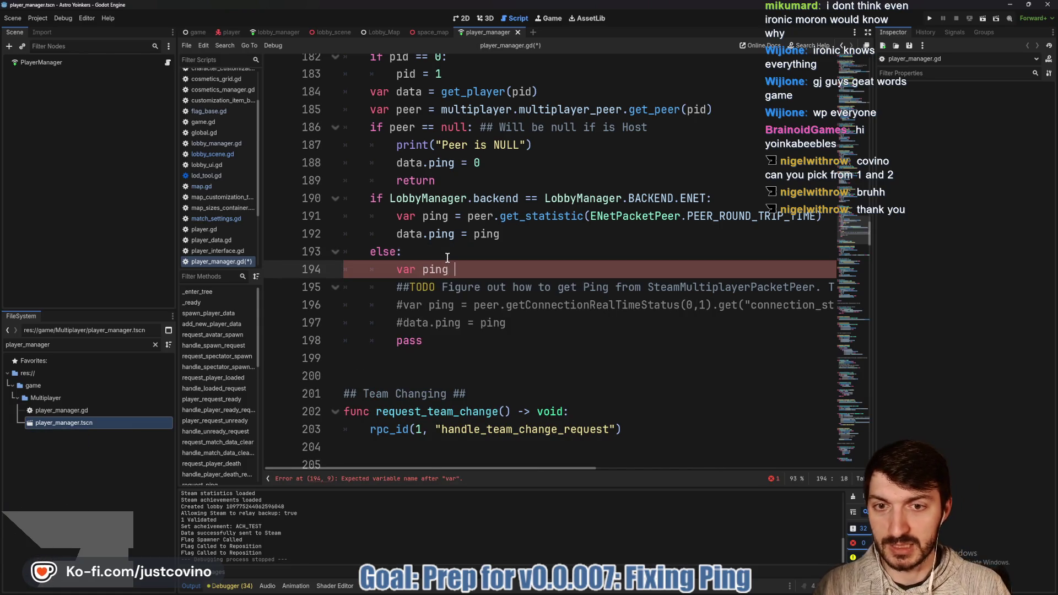
pyautogui.write('ge')
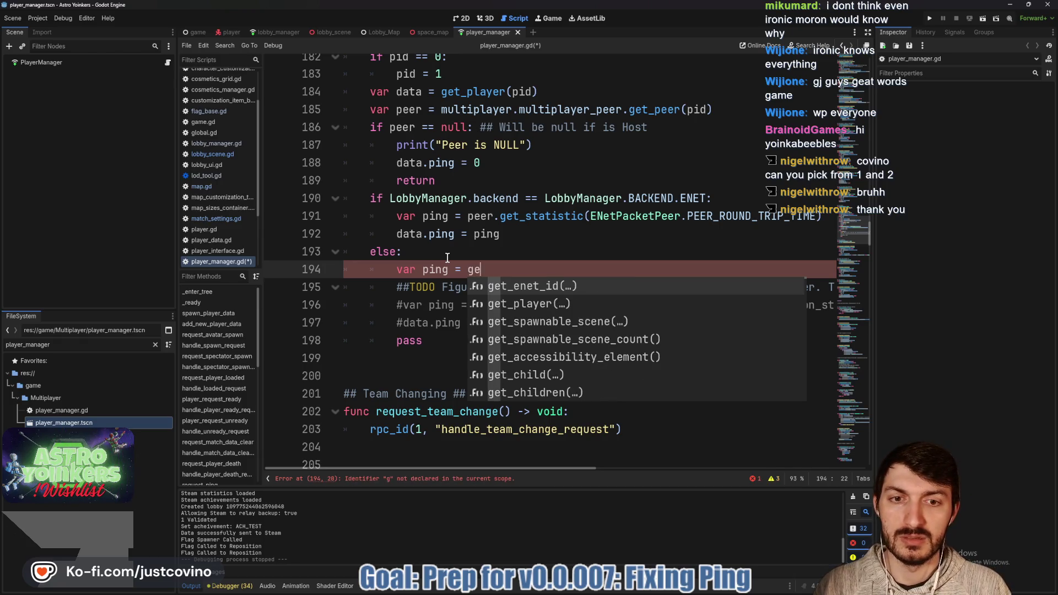
pyautogui.write('_')
pyautogui.press('BackSpace')
pyautogui.press('BackSpace')
pyautogui.write('P')
pyautogui.press('BackSpace')
pyautogui.write('tPing')
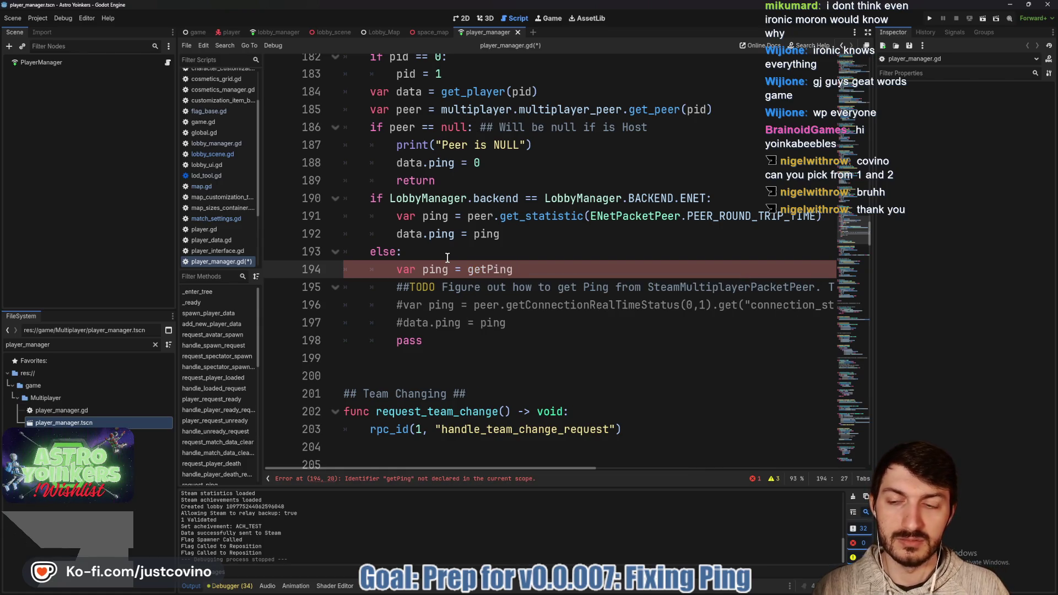
# - After checking the docs, make line 194 read ping = Steam.getPingToDataCenter()
pyautogui.click(577, 592)
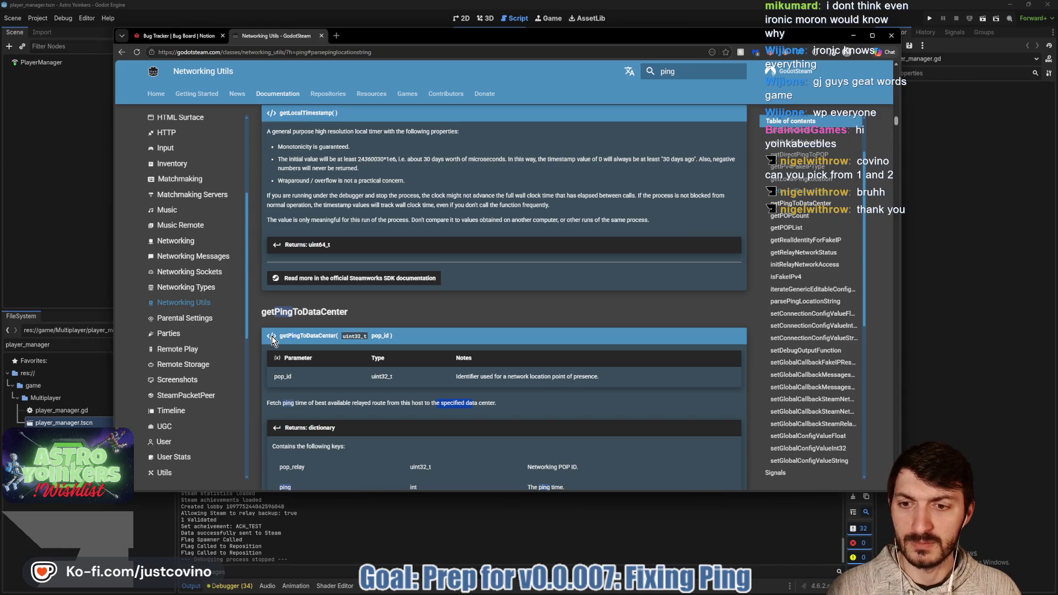
pyautogui.click(349, 312)
pyautogui.click(451, 534)
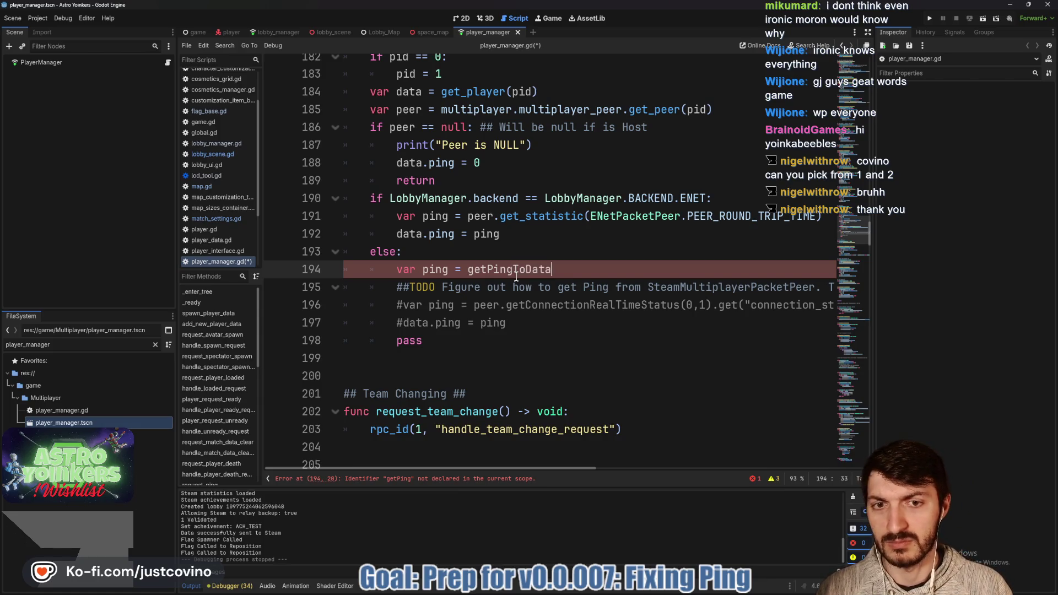
pyautogui.write('Center')
pyautogui.moveTo(590, 270); pyautogui.dragTo(471, 270)
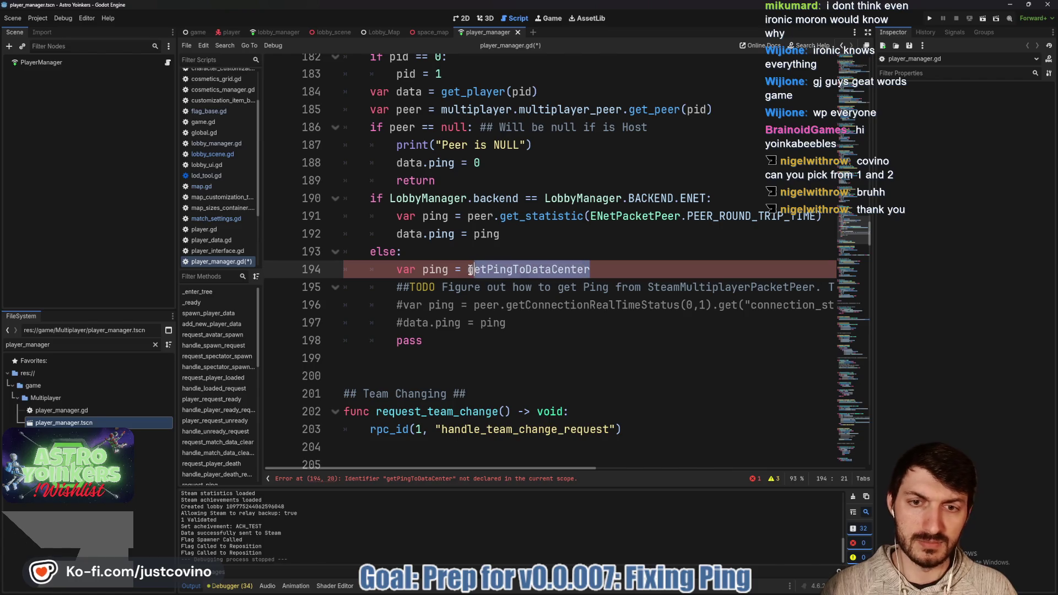
pyautogui.press('BackSpace')
pyautogui.press('BackSpace')
pyautogui.write('Steam.')
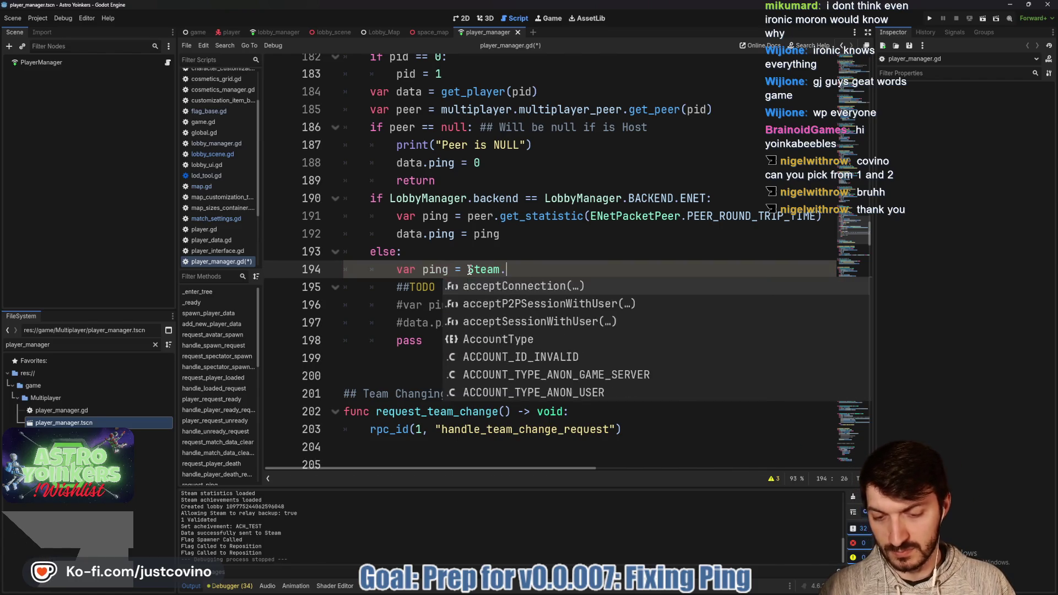
pyautogui.write('getPing')
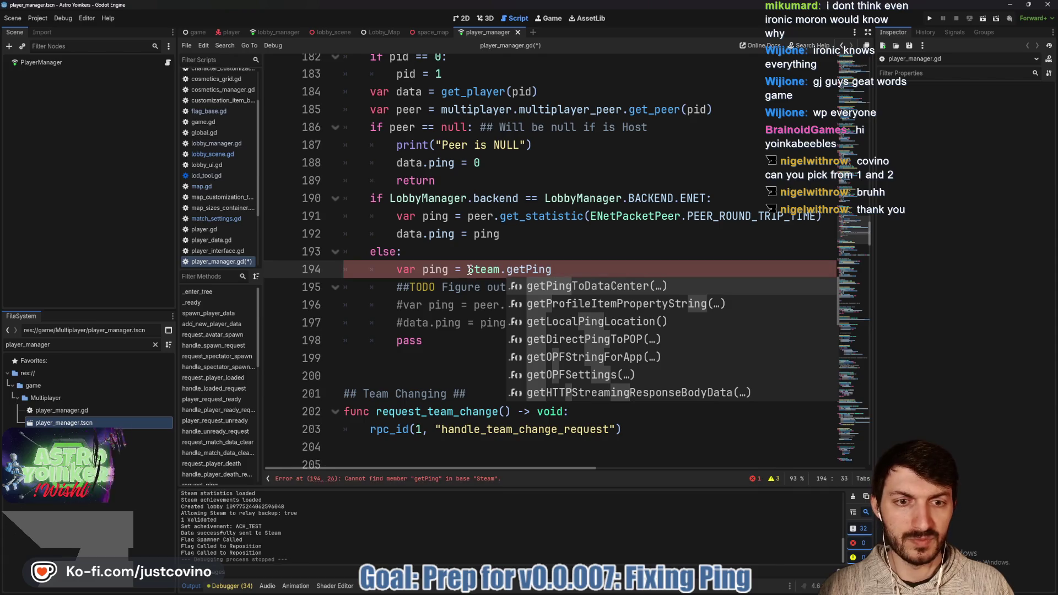
pyautogui.press('Return')
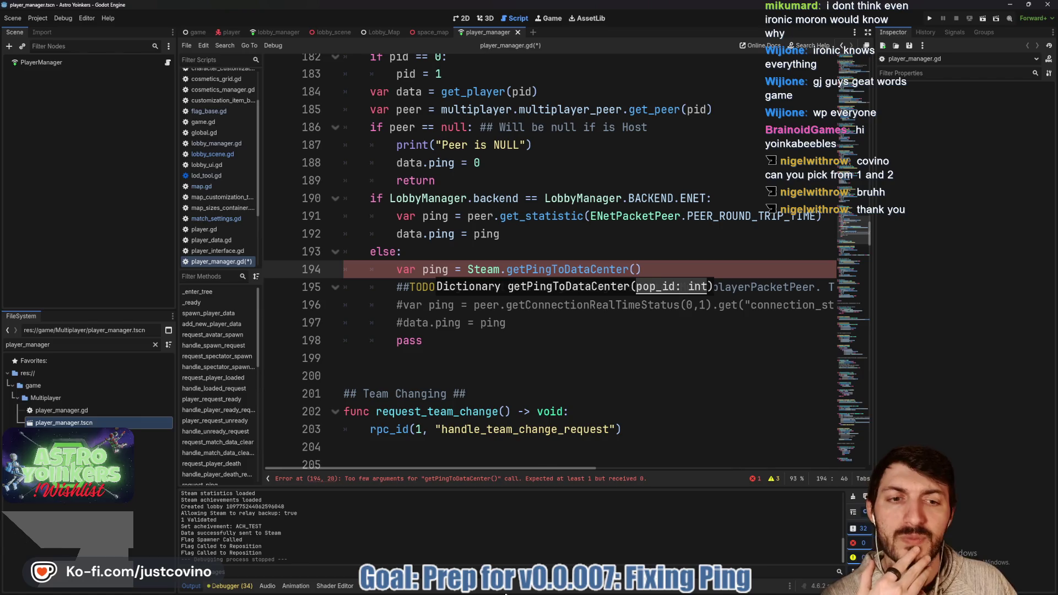
pyautogui.hotkey('alt', 'Tab')
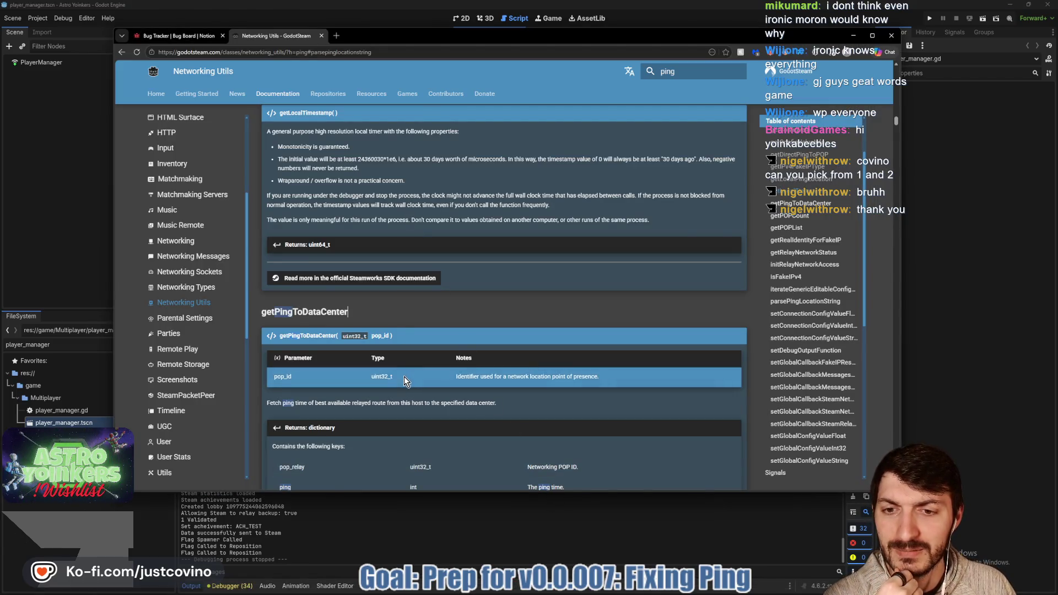
# - Open getPingToDataCenter's official Steamworks SDK documentation link in a new tab
pyautogui.scroll(-2, 343, 319)
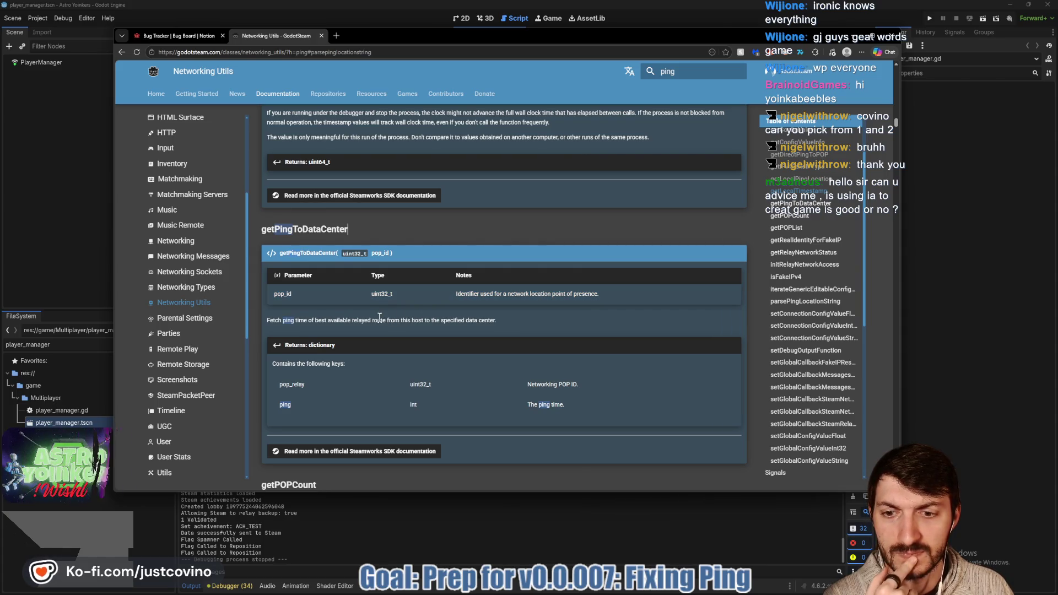
pyautogui.rightClick(371, 457)
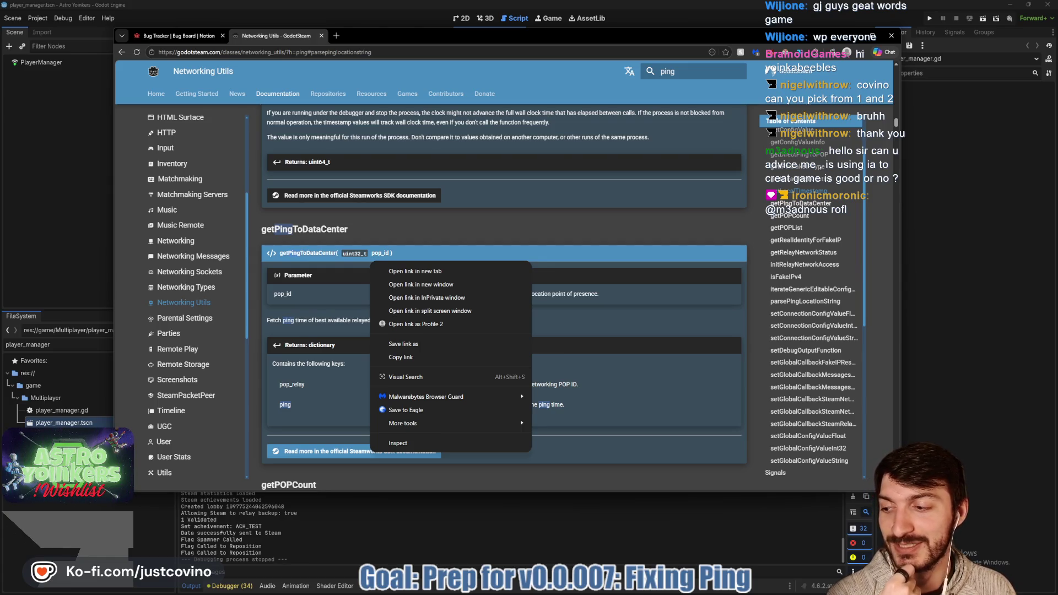
pyautogui.click(414, 271)
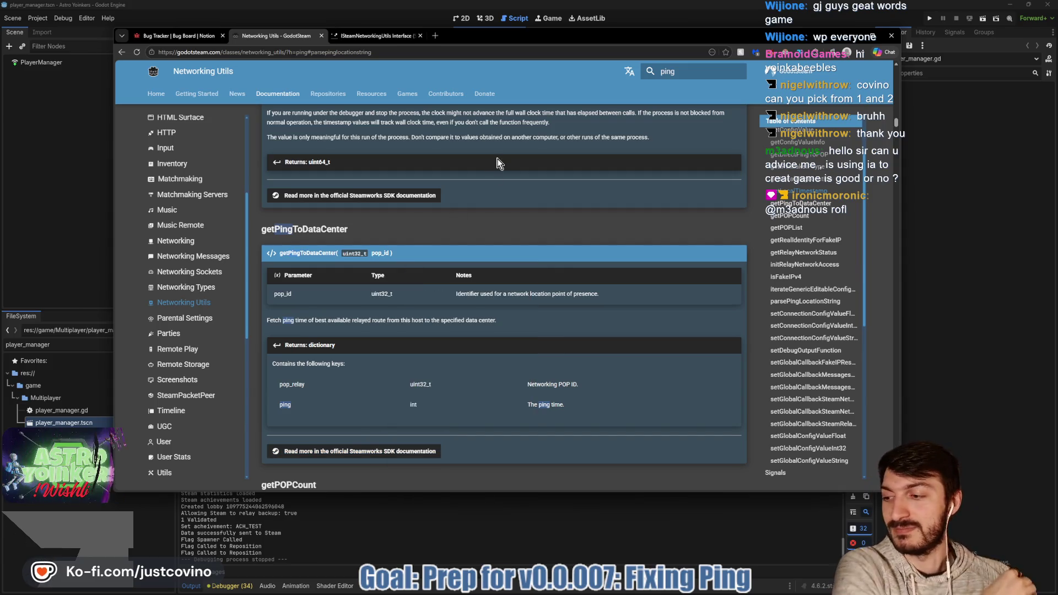
# - Switch to the ISteamNetworkingUtils Interface tab at GetPingToDataCenter under Valve Network Topology Functions
pyautogui.click(355, 39)
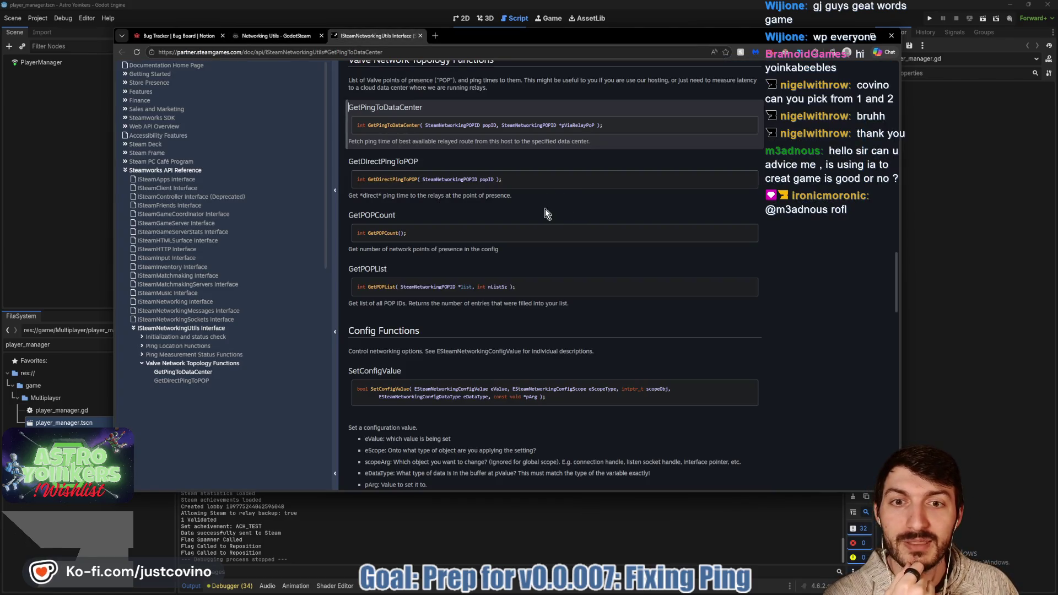
pyautogui.scroll(1, 551, 209)
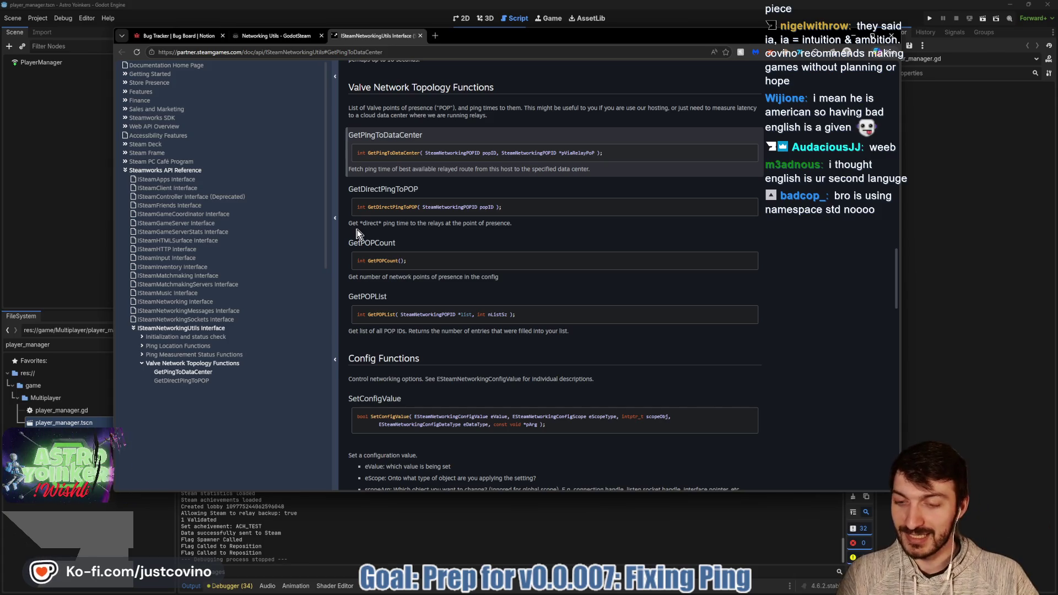
pyautogui.write('std')
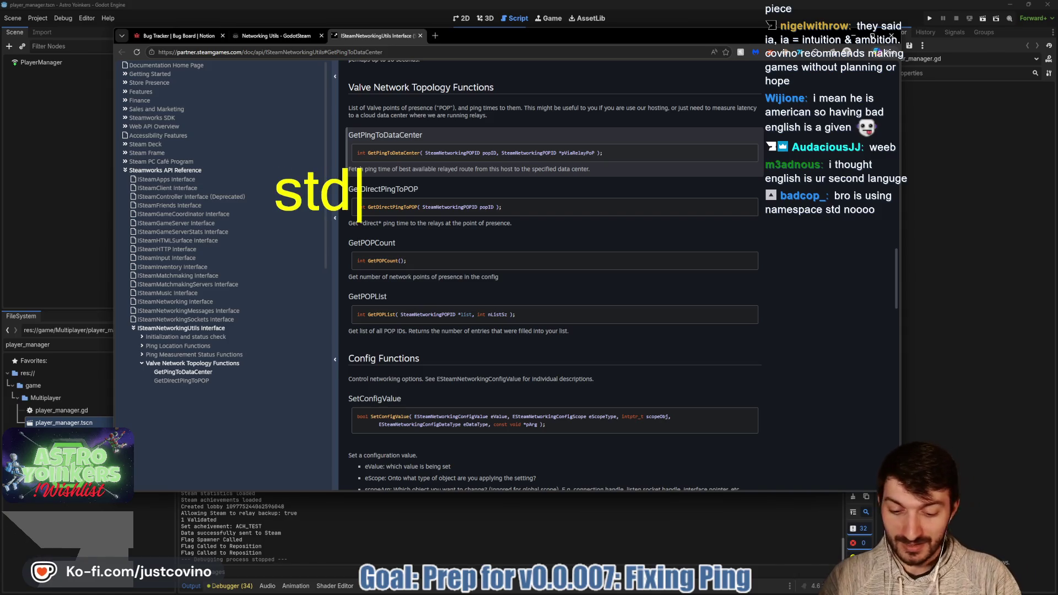
pyautogui.write(':: cout ')
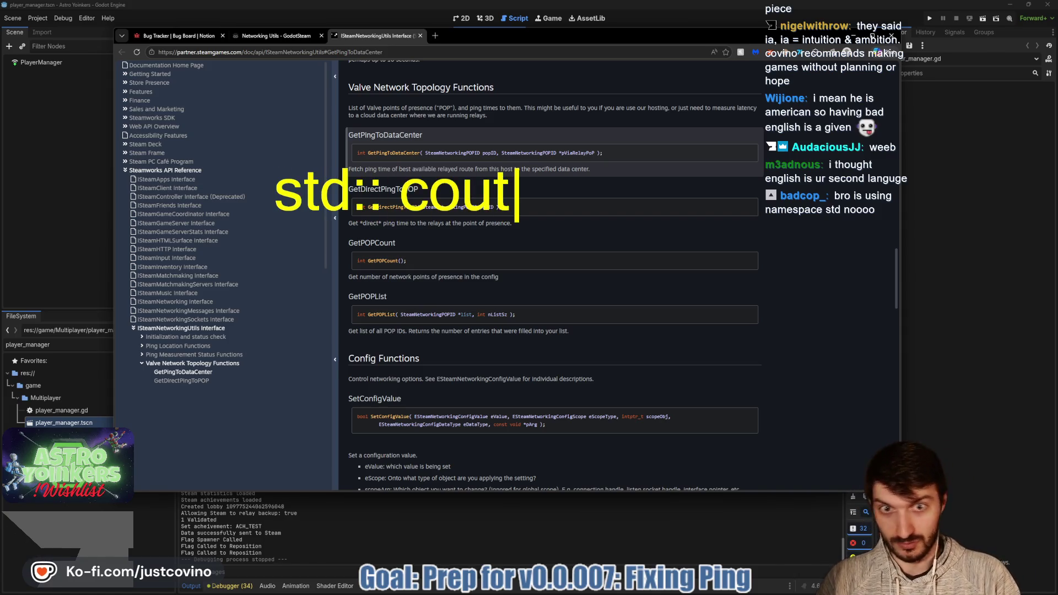
pyautogui.write('<< "Hello')
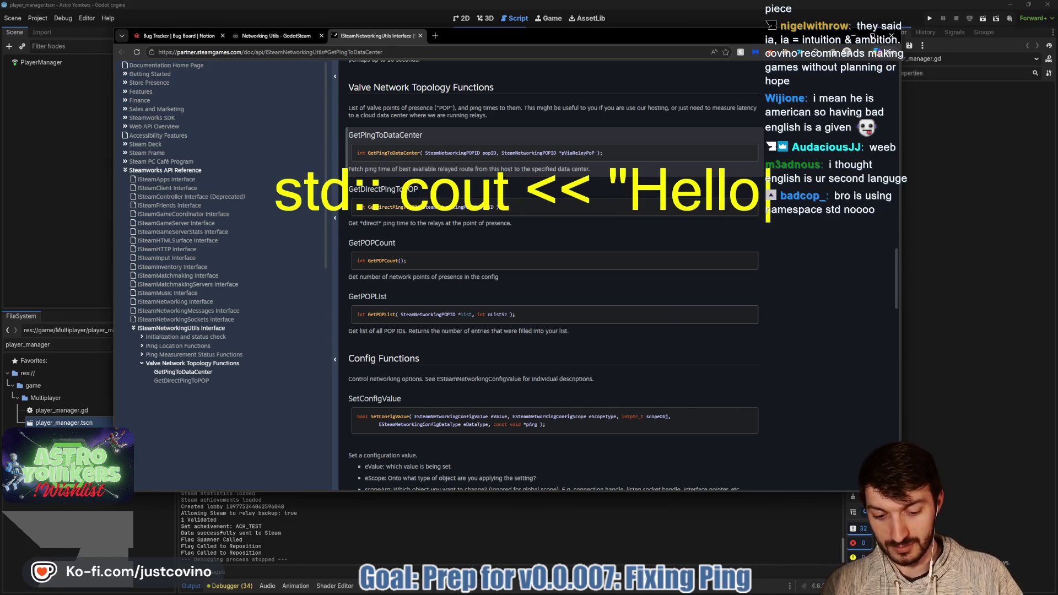
pyautogui.write('\\n";')
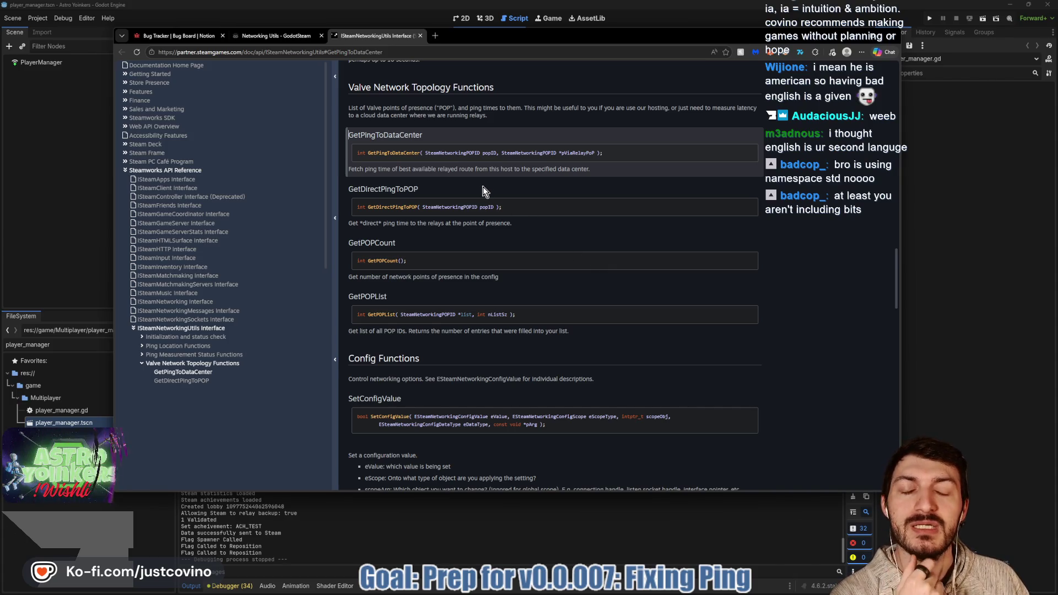
pyautogui.scroll(1, 483, 190)
pyautogui.scroll(2, 482, 191)
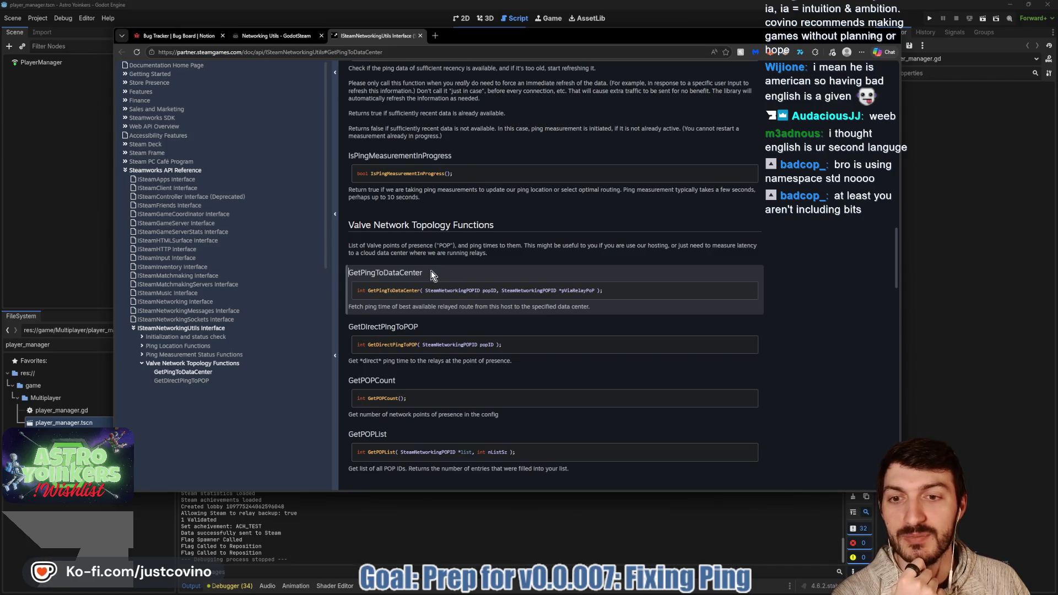
pyautogui.tripleClick(431, 270)
pyautogui.click(507, 252)
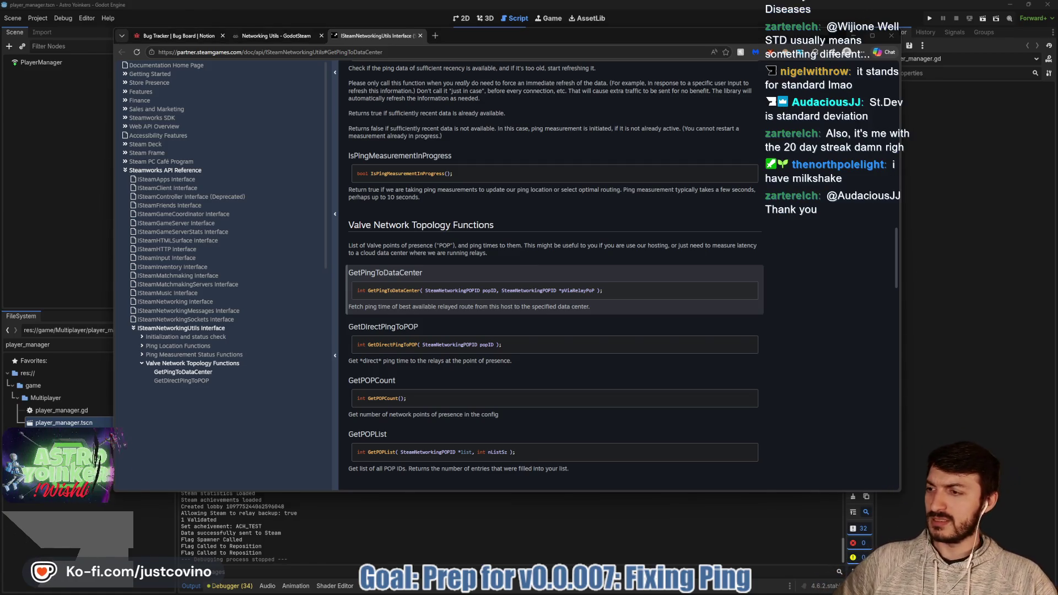
# - Nudge the Twitch chat popout slightly, then refocus the ISteamNetworkingUtils documentation
pyautogui.hotkey('alt', 'Tab')
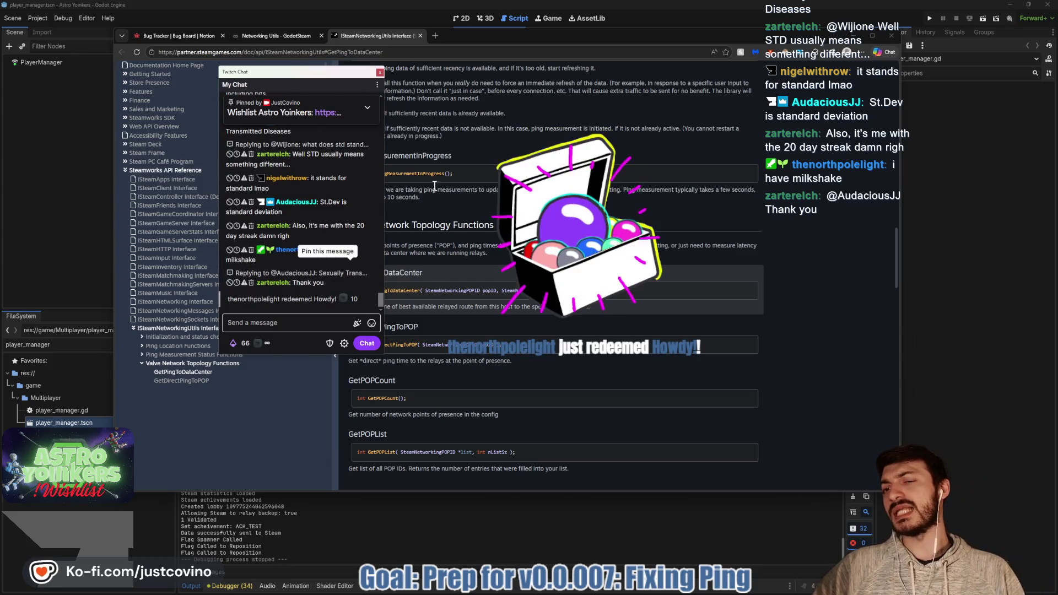
pyautogui.moveTo(313, 72); pyautogui.dragTo(301, 78)
pyautogui.hotkey('alt', 'Tab')
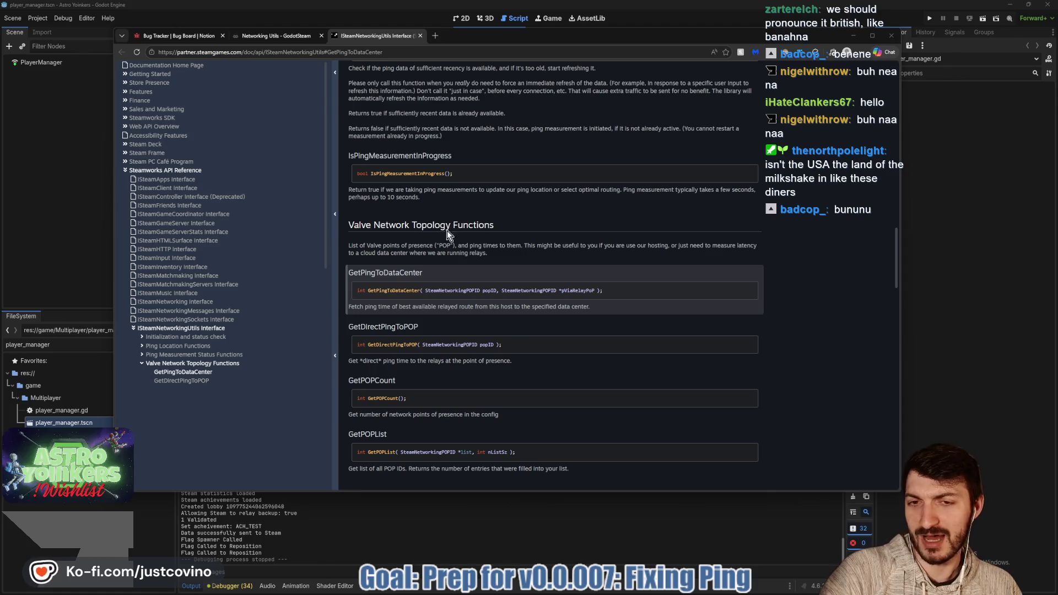
pyautogui.doubleClick(496, 230)
# - Scroll the Steamworks docs up to Ping Location Functions and GetLocalPingLocation
pyautogui.click(521, 226)
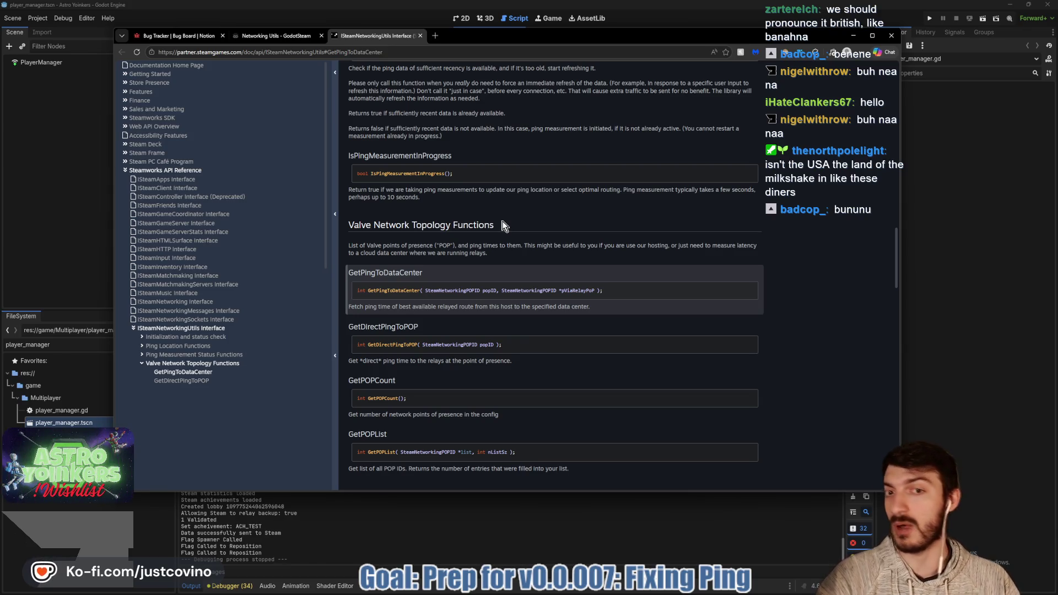
pyautogui.scroll(-1, 504, 229)
pyautogui.scroll(2, 504, 229)
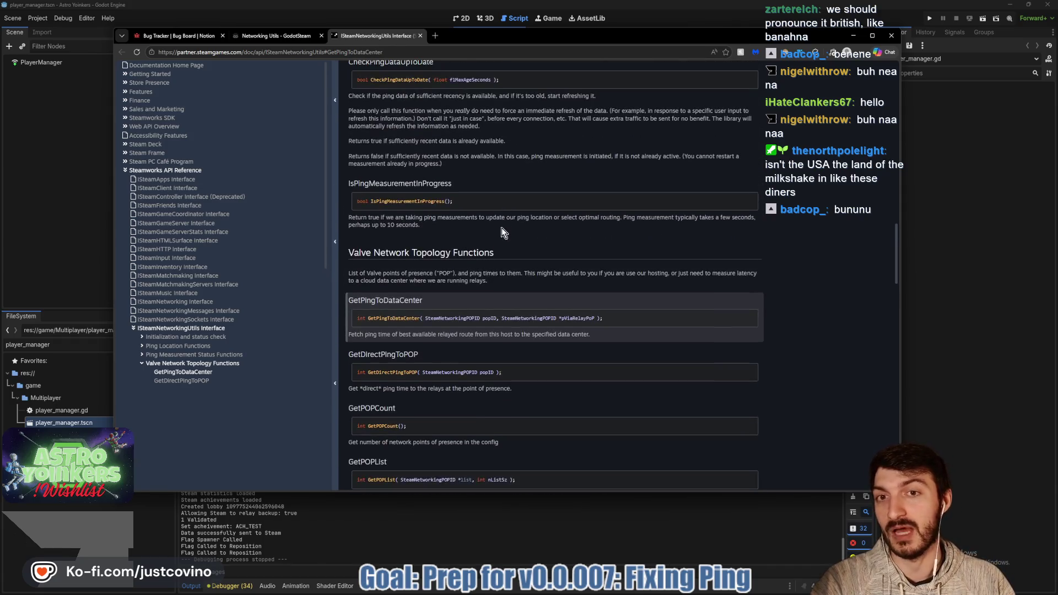
pyautogui.scroll(5, 503, 234)
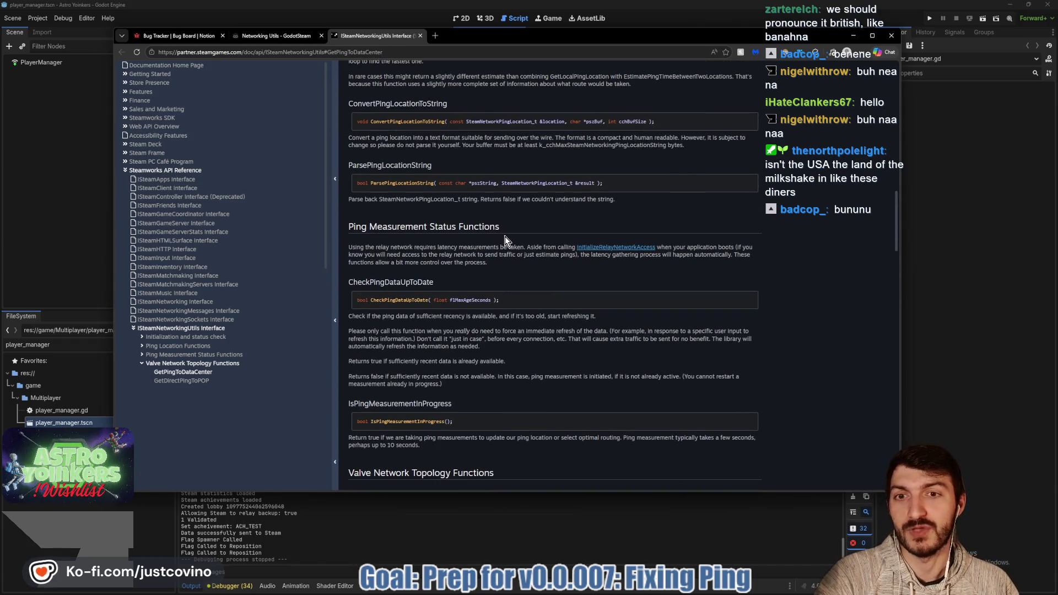
pyautogui.scroll(4, 505, 237)
pyautogui.scroll(5, 509, 250)
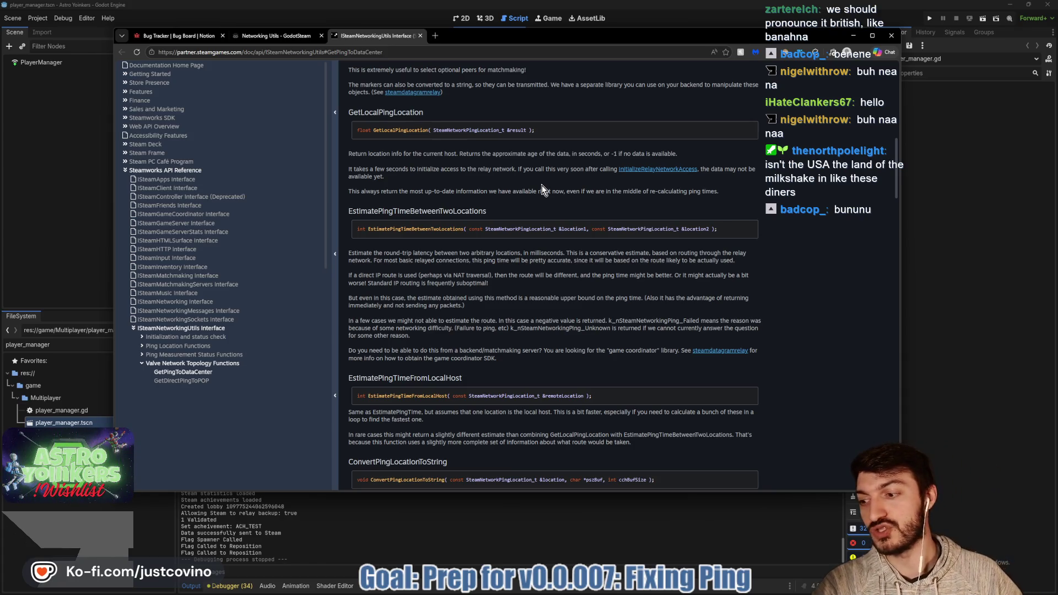
pyautogui.scroll(1, 541, 185)
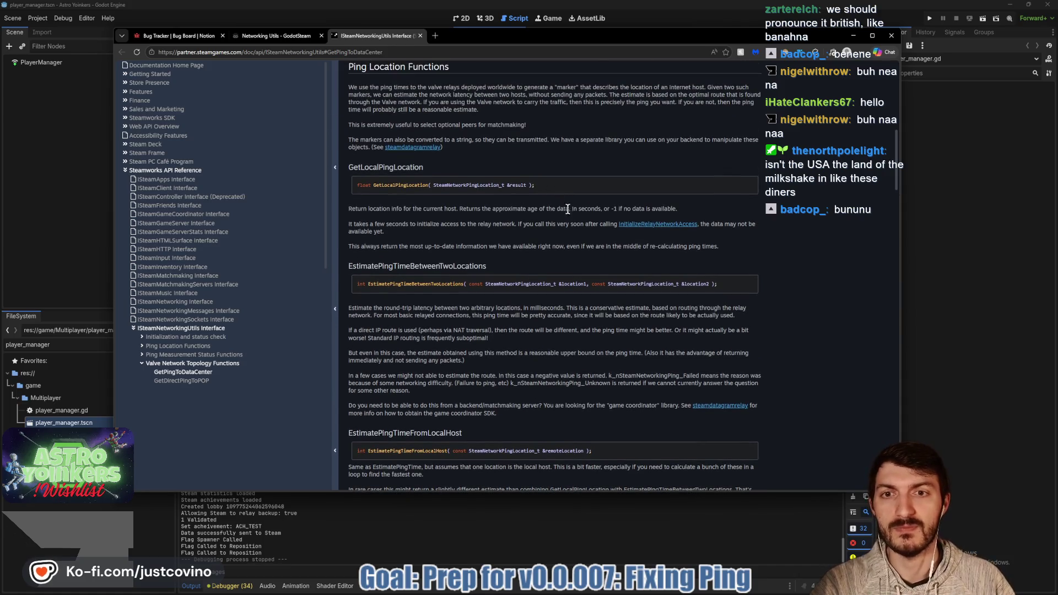
# - Highlight the GetLocalPingLocation heading and bring up the Twitch chat showing the banana milkshake poll
pyautogui.moveTo(431, 166); pyautogui.dragTo(367, 163)
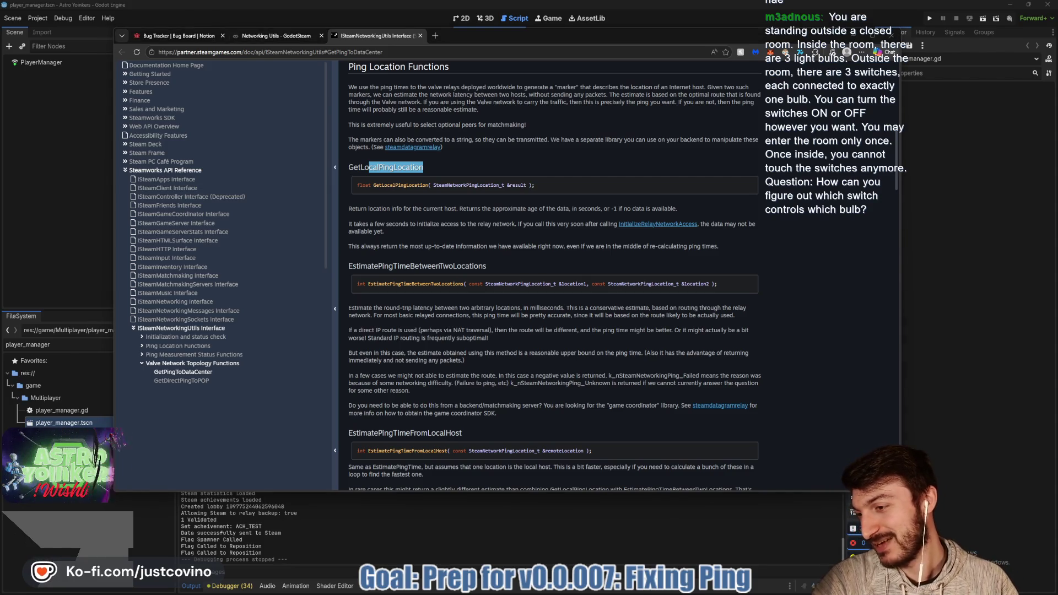
pyautogui.hotkey('alt', 'Tab')
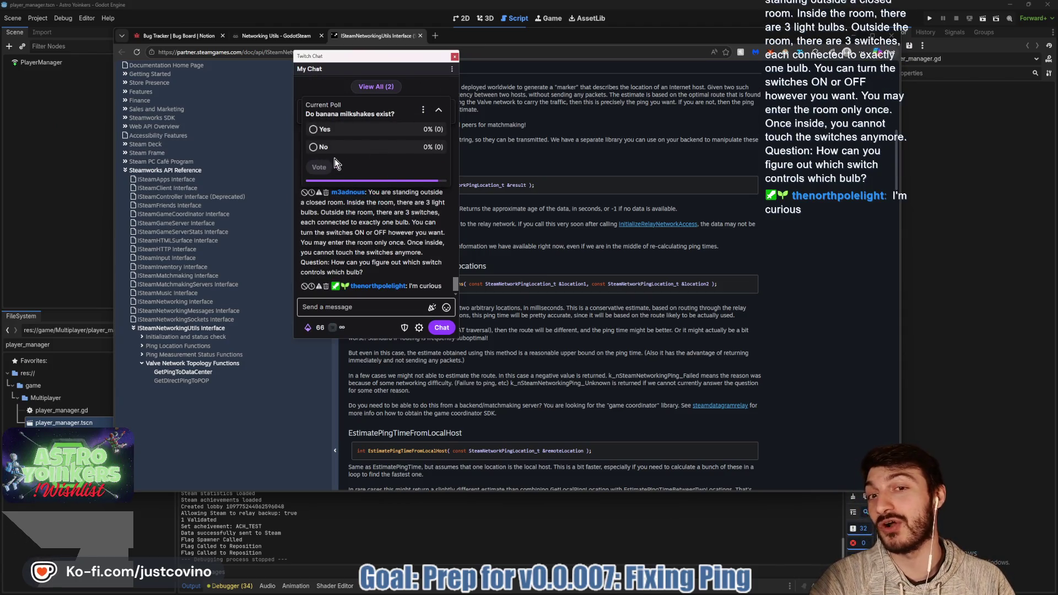
# - Collapse the banana milkshake poll and move the chat window off the Ping Location Functions docs
pyautogui.click(439, 111)
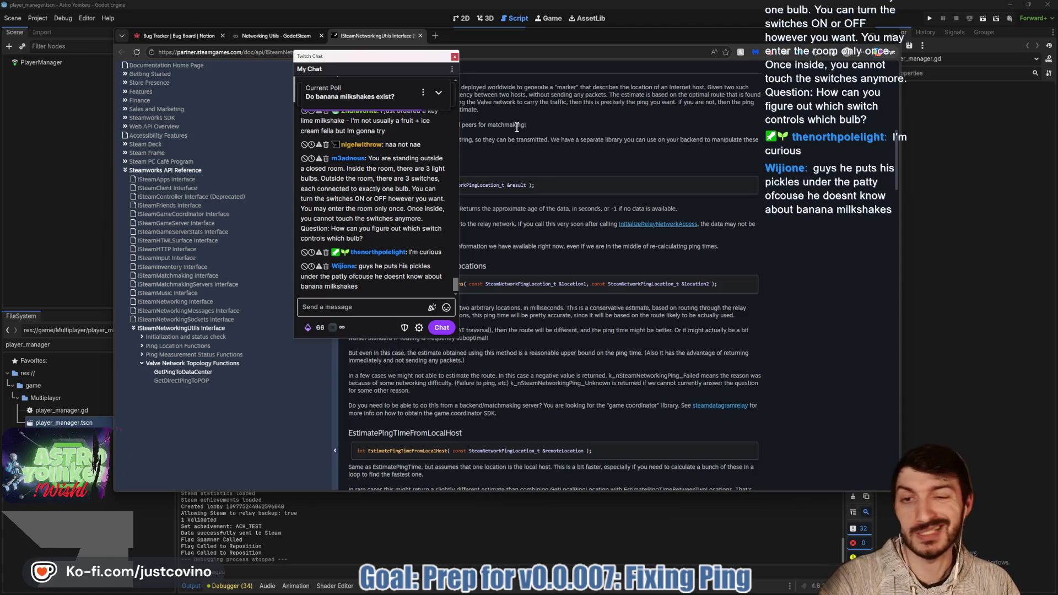
pyautogui.moveTo(356, 57); pyautogui.dragTo(0, 110)
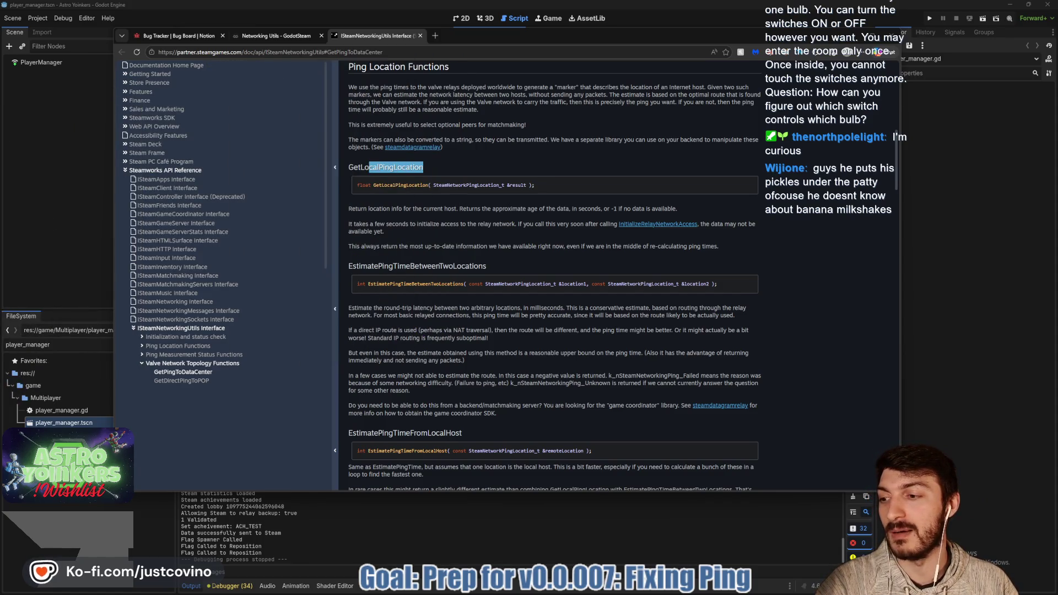
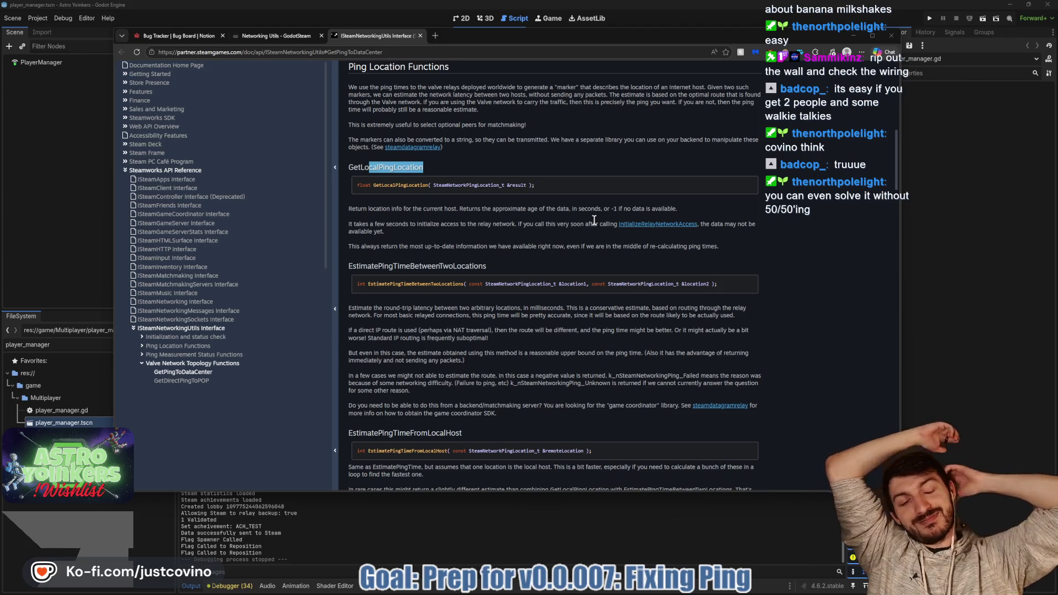
# - Select the GetLocalPingLocation heading in the ISteamNetworkingUtils documentation
pyautogui.scroll(-1, 573, 341)
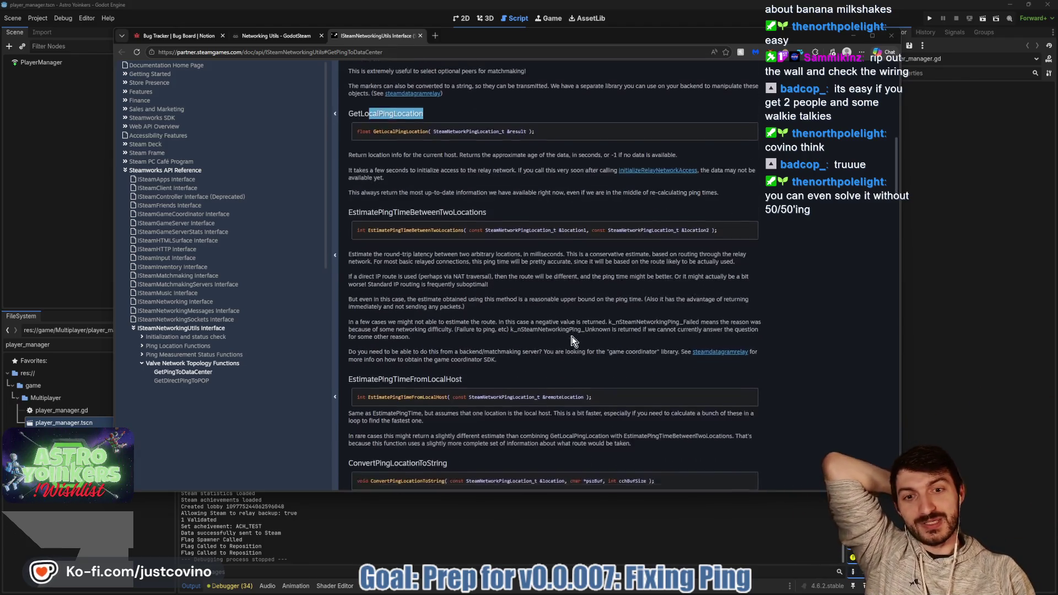
pyautogui.scroll(-1, 573, 341)
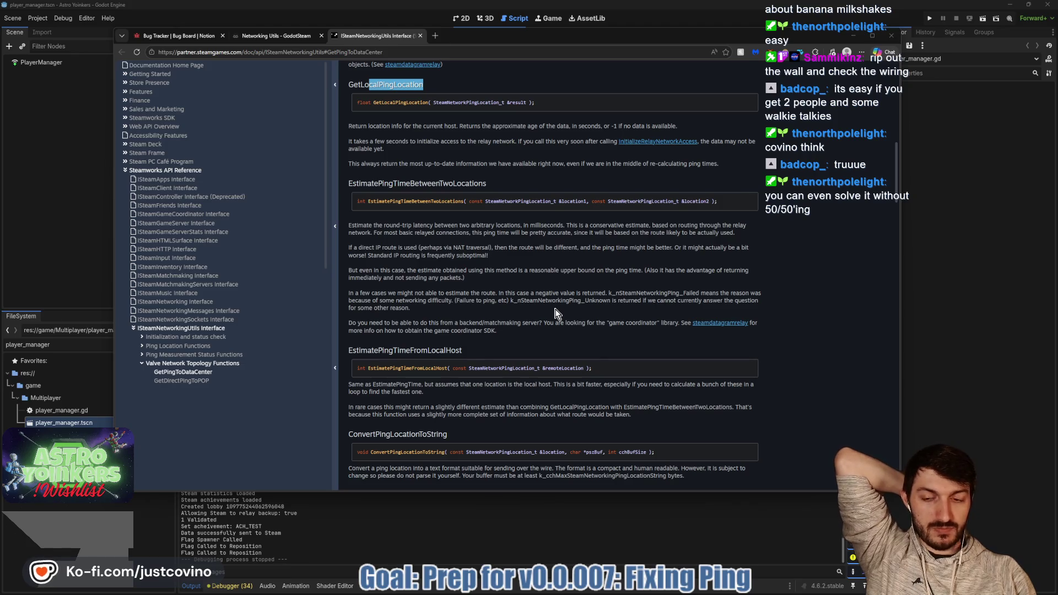
pyautogui.scroll(1, 555, 313)
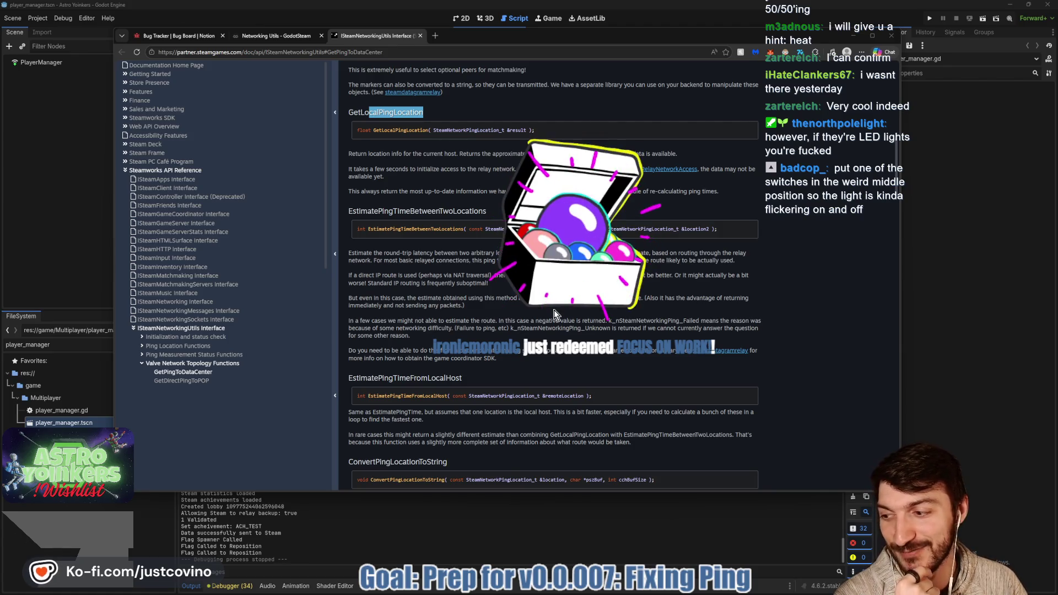
pyautogui.scroll(3, 554, 310)
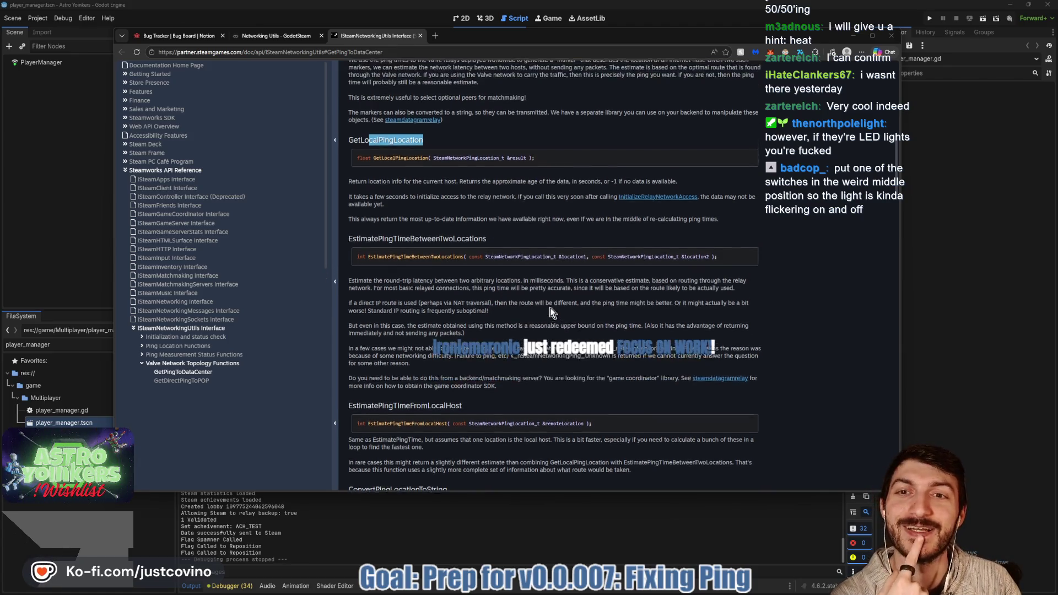
pyautogui.doubleClick(419, 221)
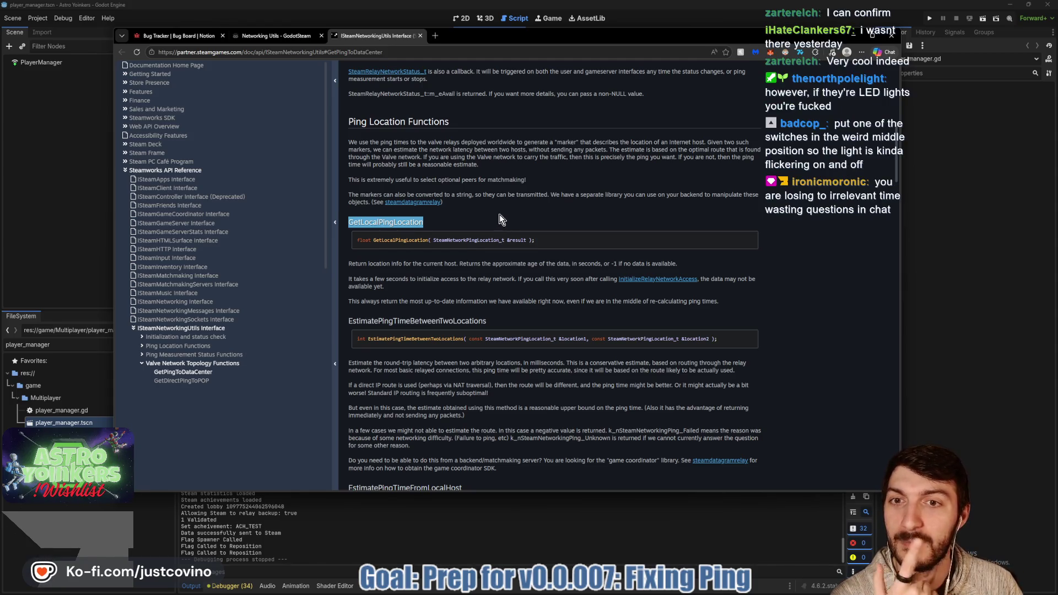
# - Select the Ping Location Functions heading, then switch to the Notion Bug Tracker board
pyautogui.scroll(1, 499, 215)
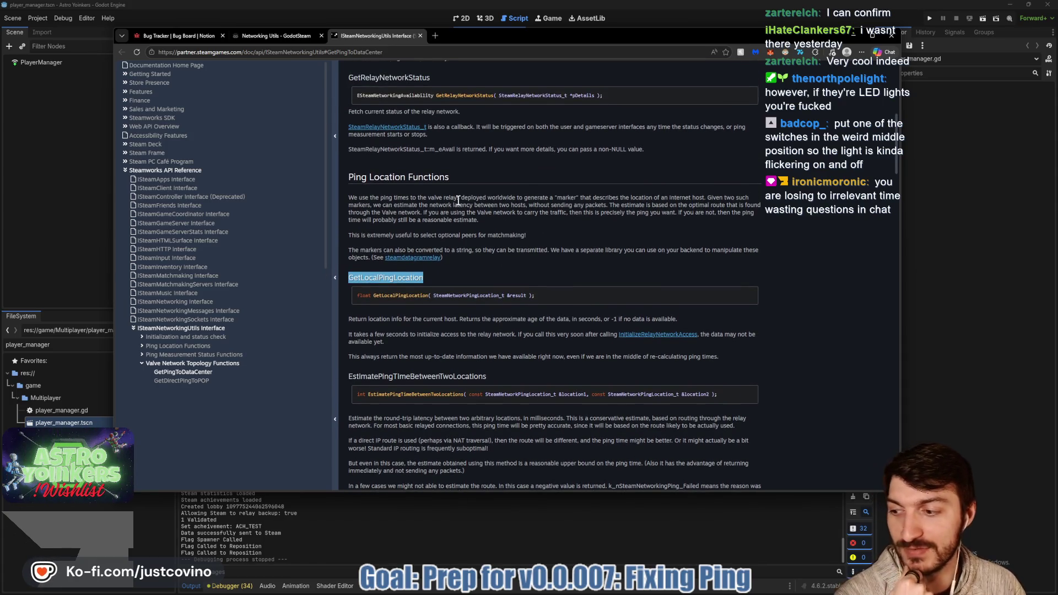
pyautogui.moveTo(349, 177); pyautogui.dragTo(449, 178)
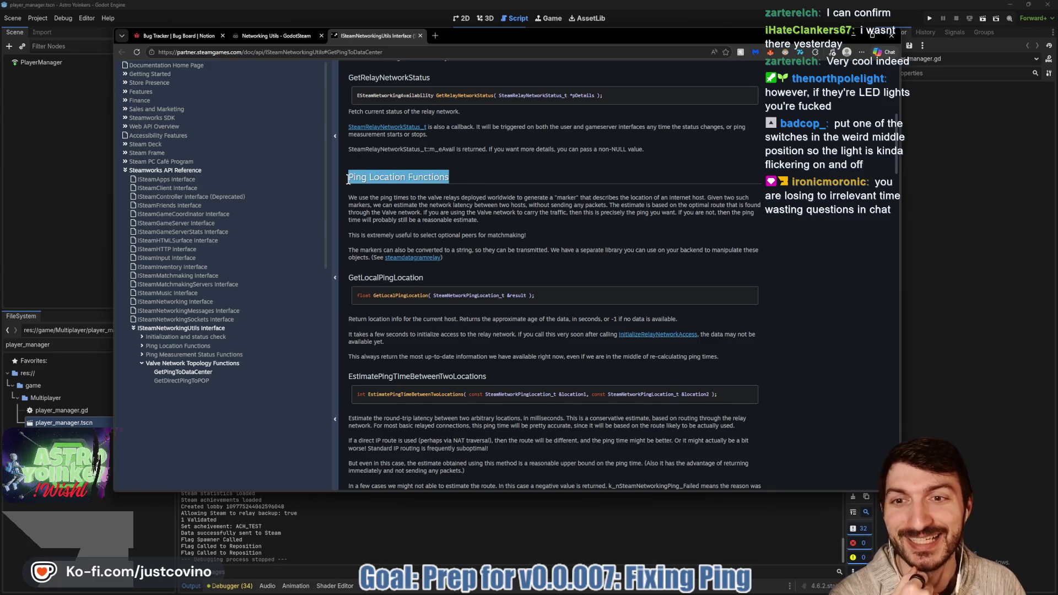
pyautogui.scroll(3, 439, 182)
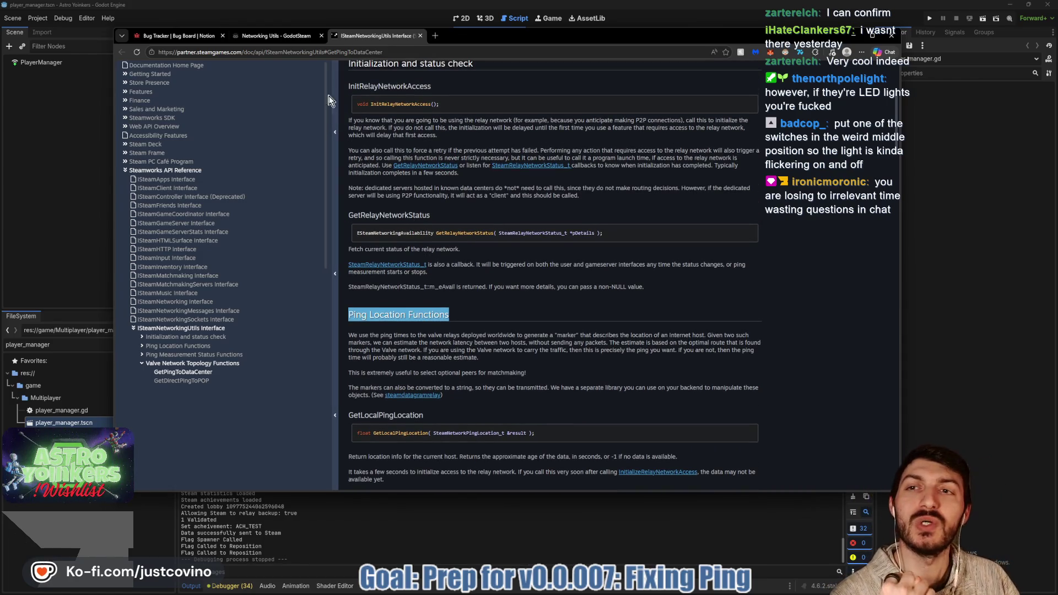
pyautogui.click(184, 39)
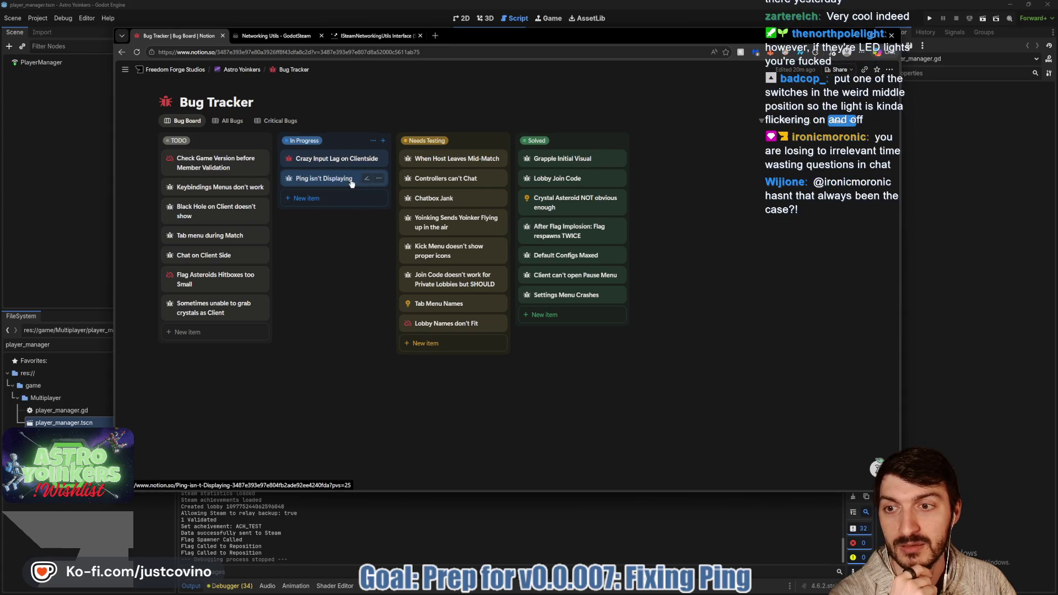
# - Browse the Astro Yoinkers ToDo board, then return to the ISteamNetworkingUtils Interface documentation
pyautogui.moveTo(242, 70)
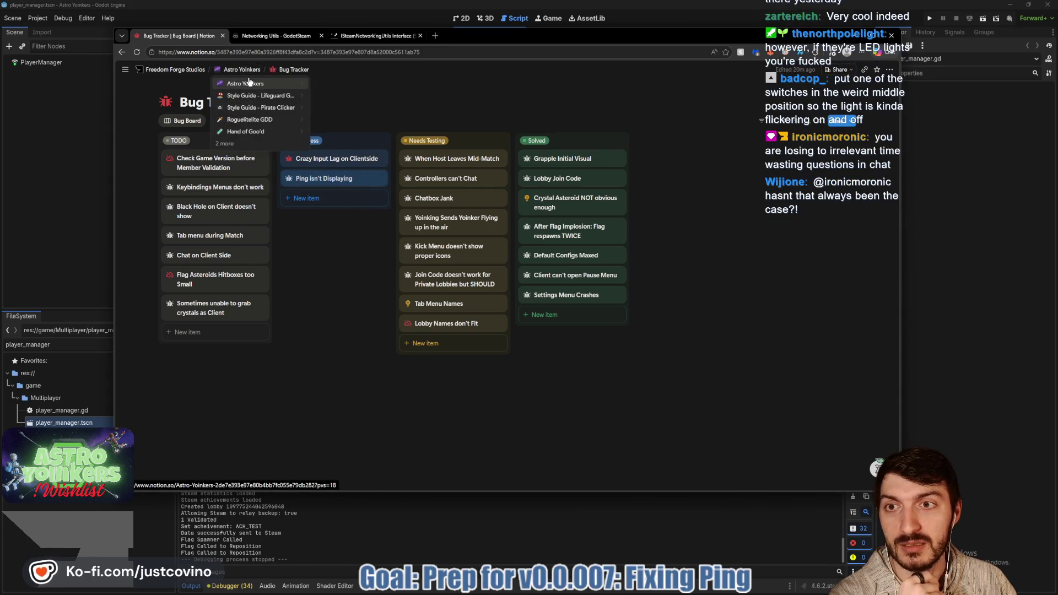
pyautogui.moveTo(292, 70)
pyautogui.click(299, 108)
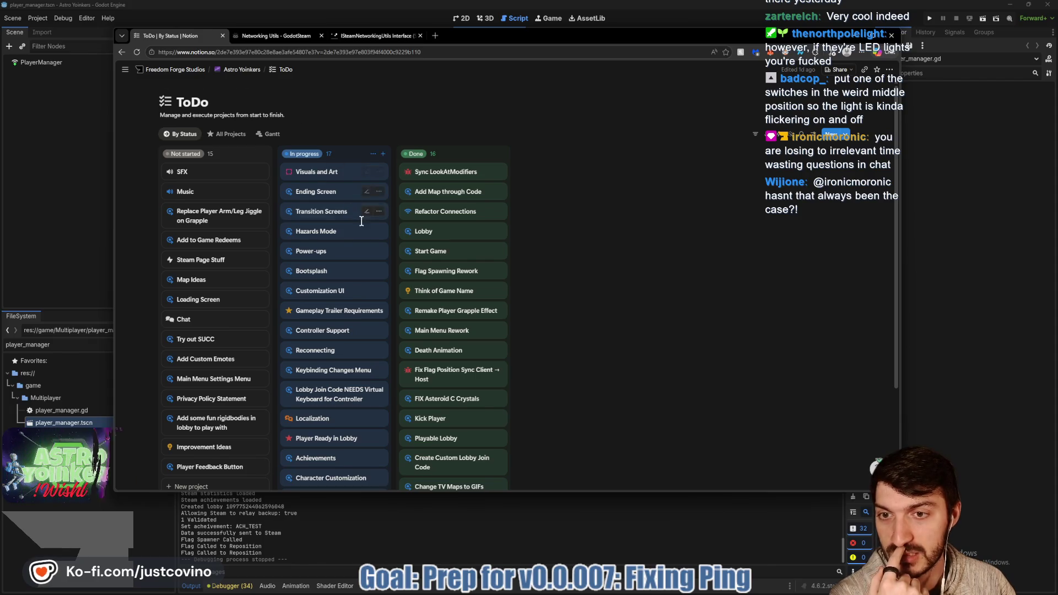
pyautogui.scroll(-2, 342, 237)
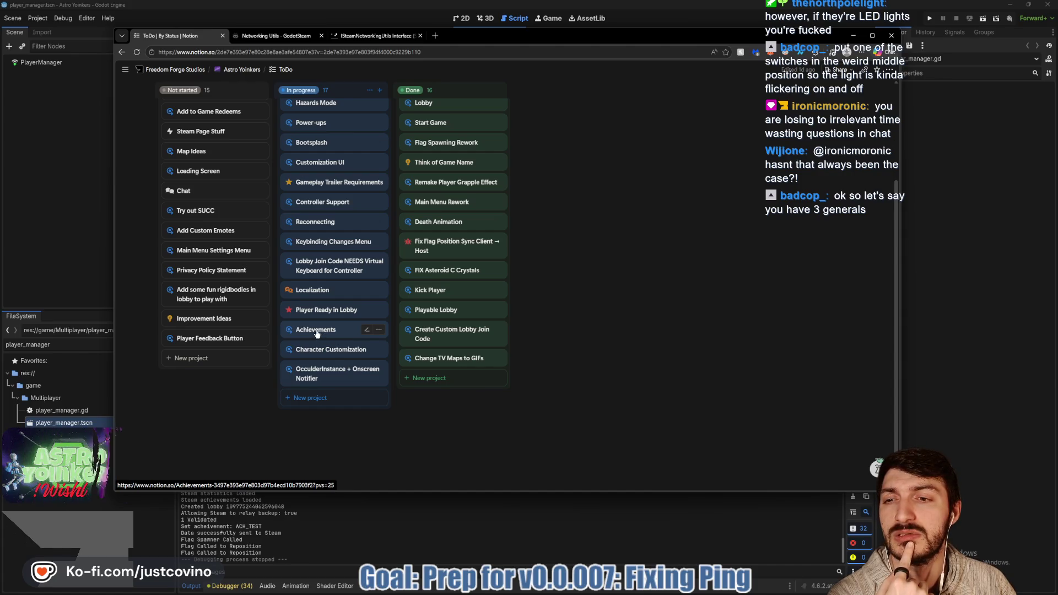
pyautogui.scroll(2, 306, 318)
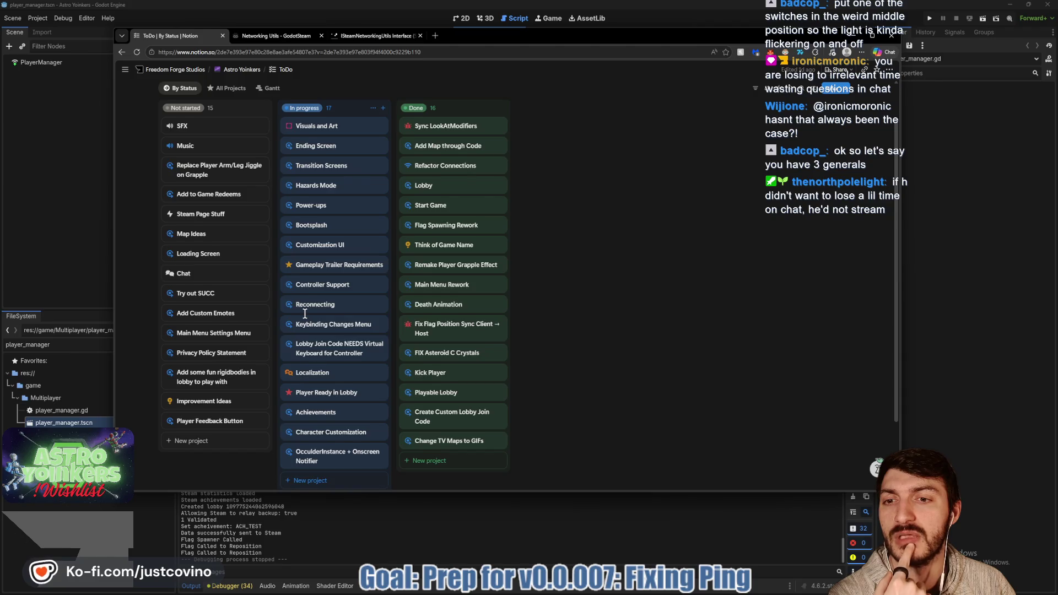
pyautogui.scroll(-1, 308, 308)
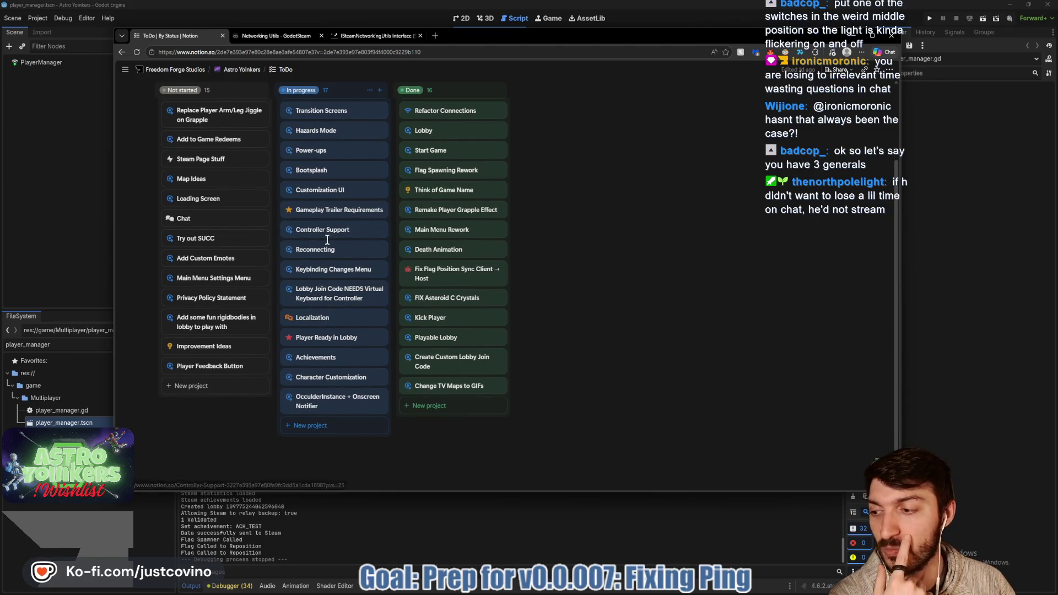
pyautogui.click(380, 36)
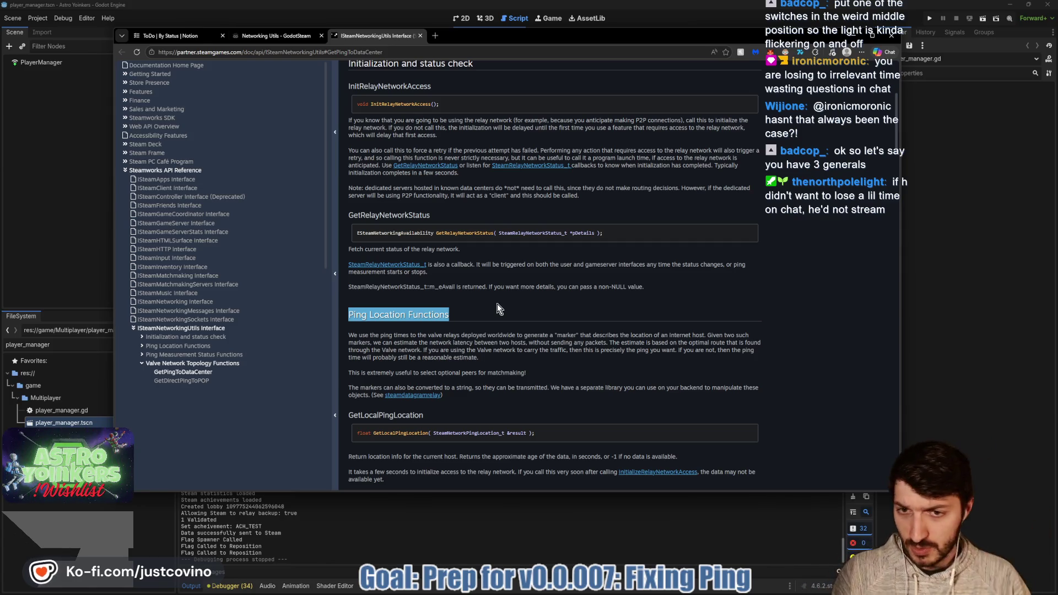
pyautogui.scroll(-2, 464, 294)
pyautogui.scroll(5, 464, 295)
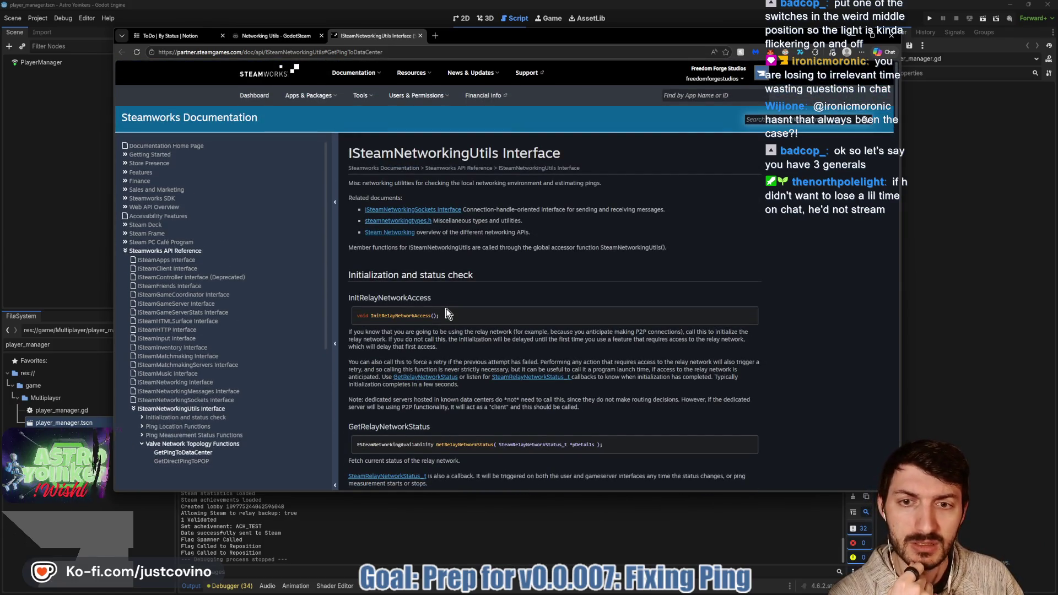
pyautogui.scroll(-4, 447, 313)
pyautogui.scroll(-2, 444, 315)
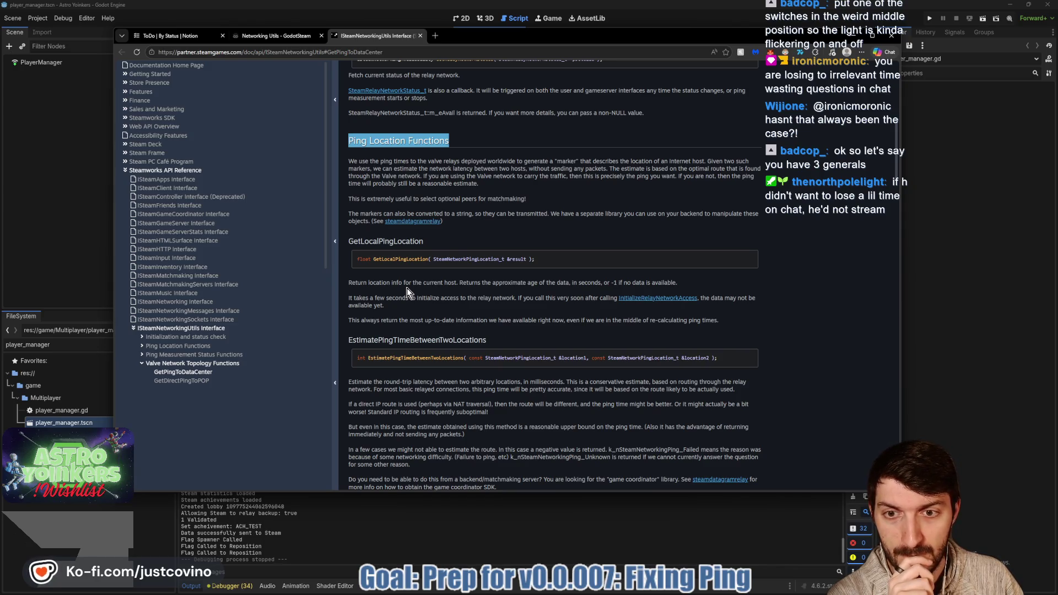
pyautogui.scroll(-1, 523, 305)
pyautogui.scroll(-1, 523, 306)
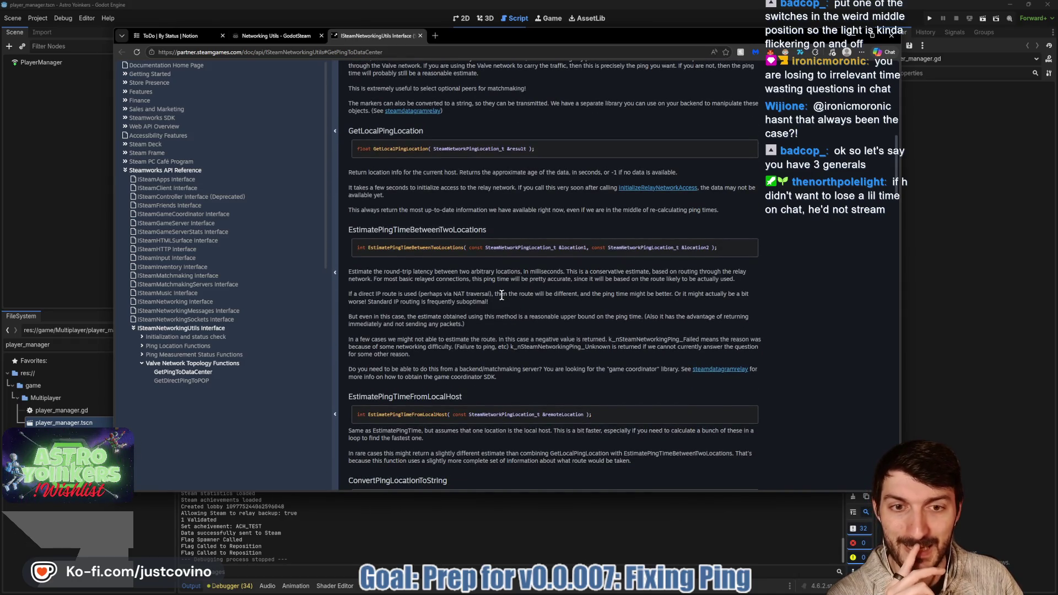
pyautogui.scroll(-2, 502, 296)
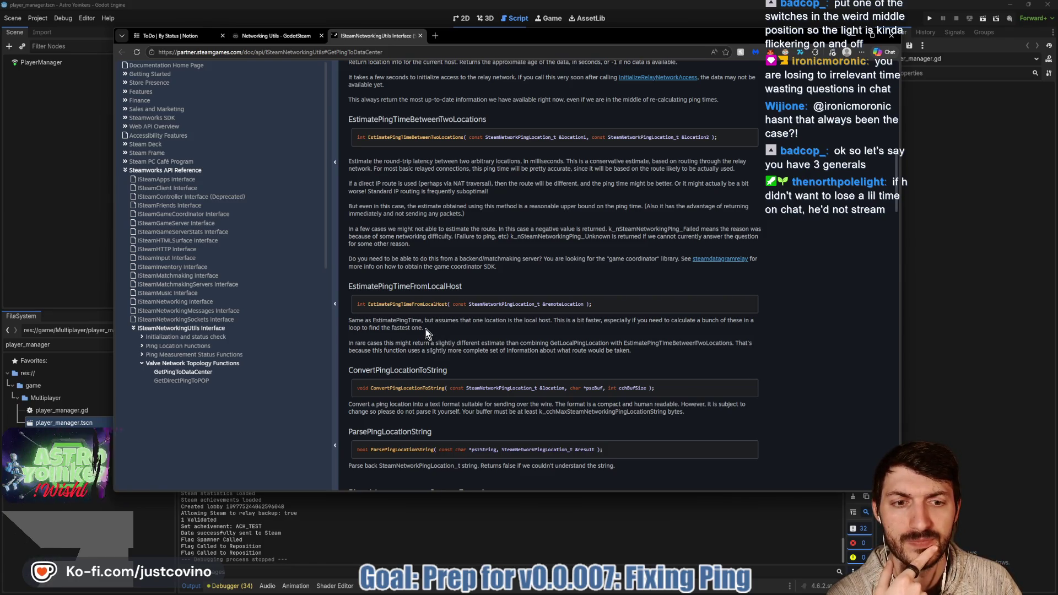
pyautogui.scroll(-2, 425, 329)
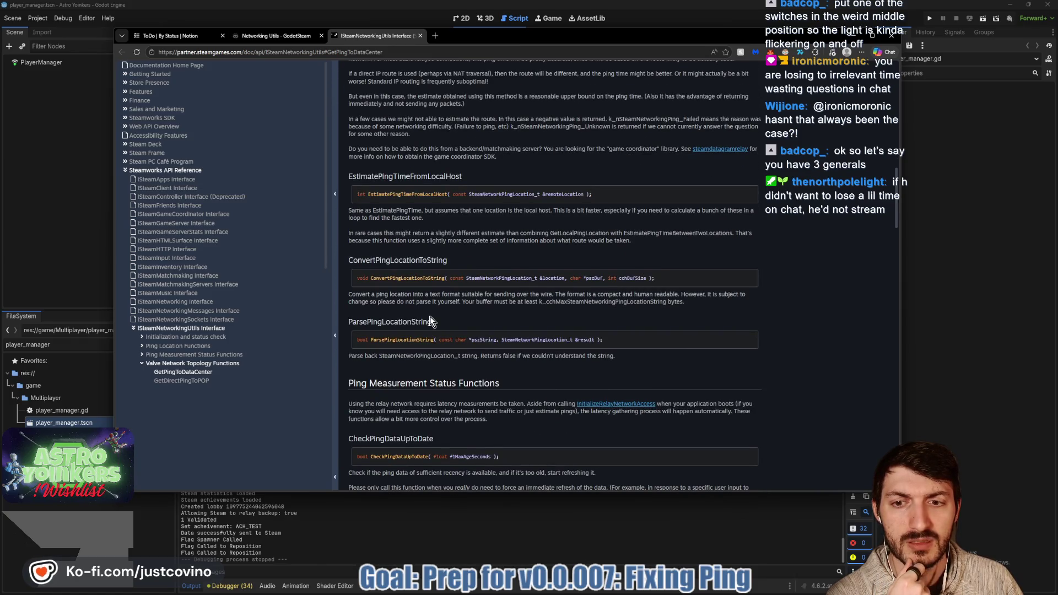
pyautogui.scroll(-2, 461, 310)
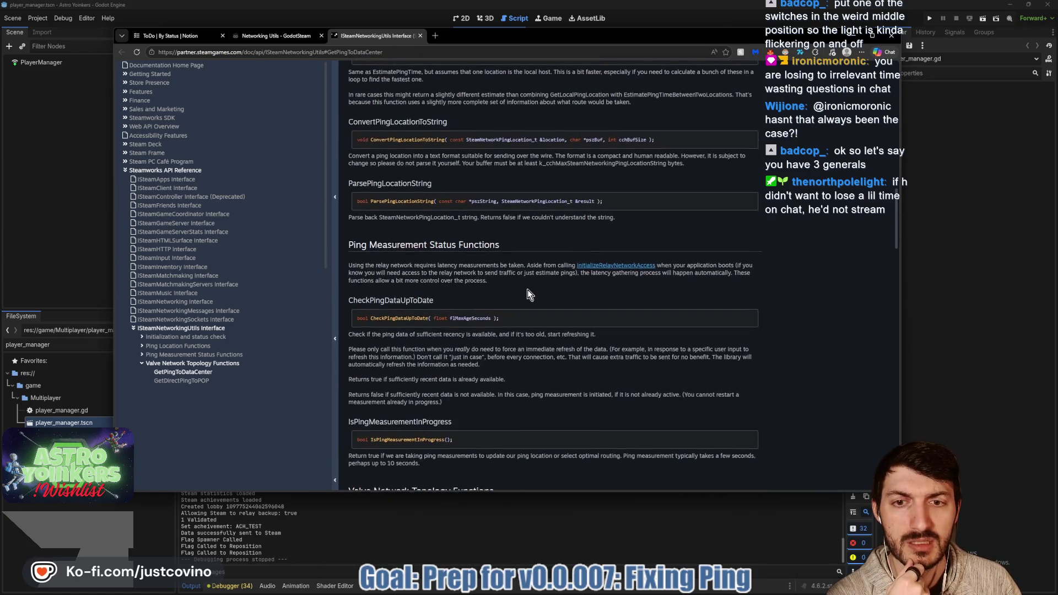
pyautogui.scroll(-2, 527, 290)
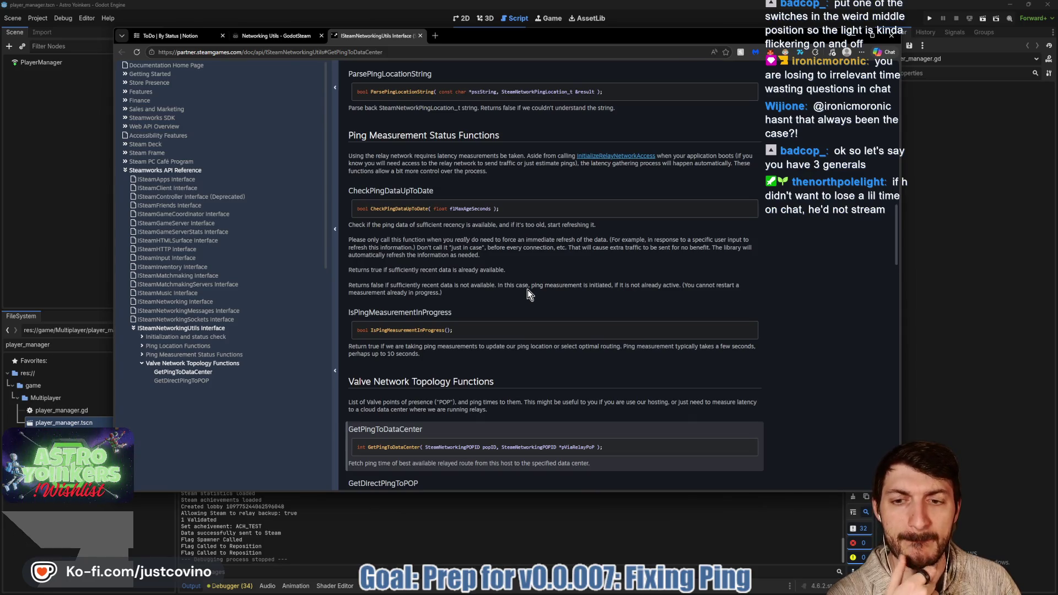
pyautogui.scroll(-1, 527, 290)
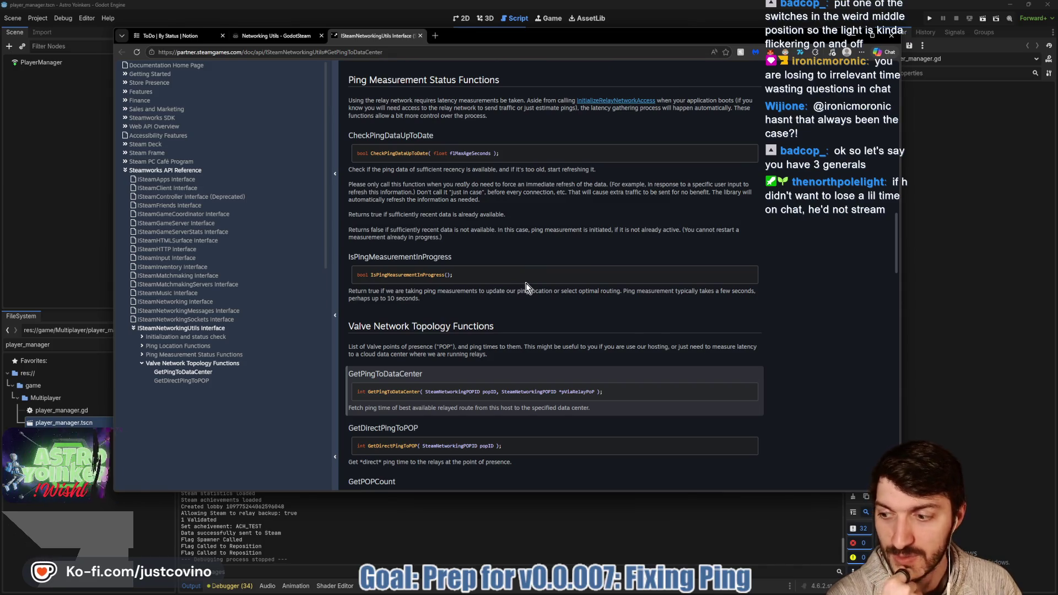
pyautogui.scroll(1, 526, 283)
pyautogui.scroll(6, 524, 284)
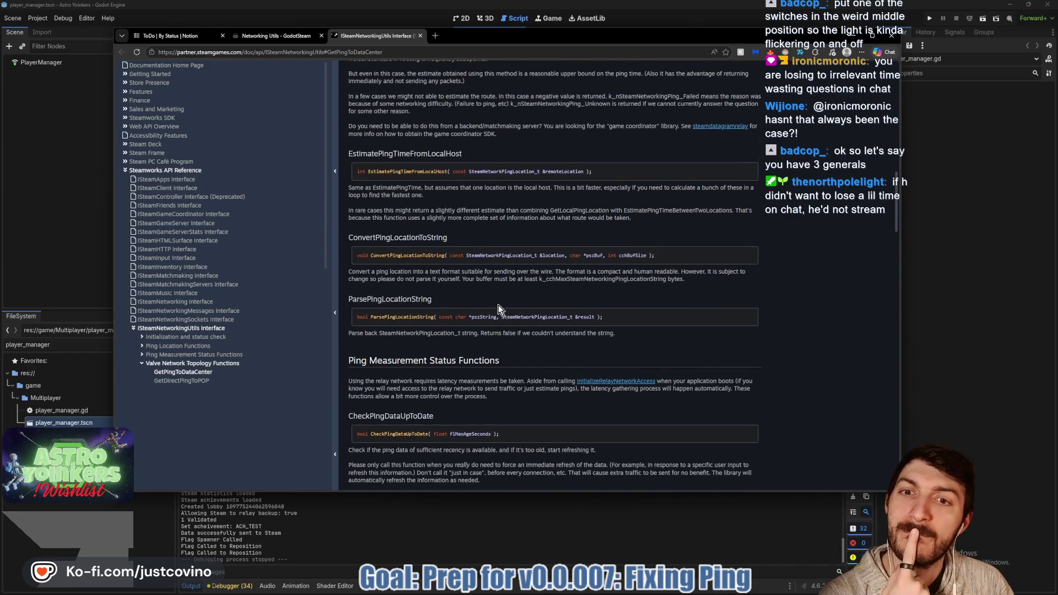
pyautogui.scroll(2, 496, 306)
pyautogui.scroll(3, 497, 305)
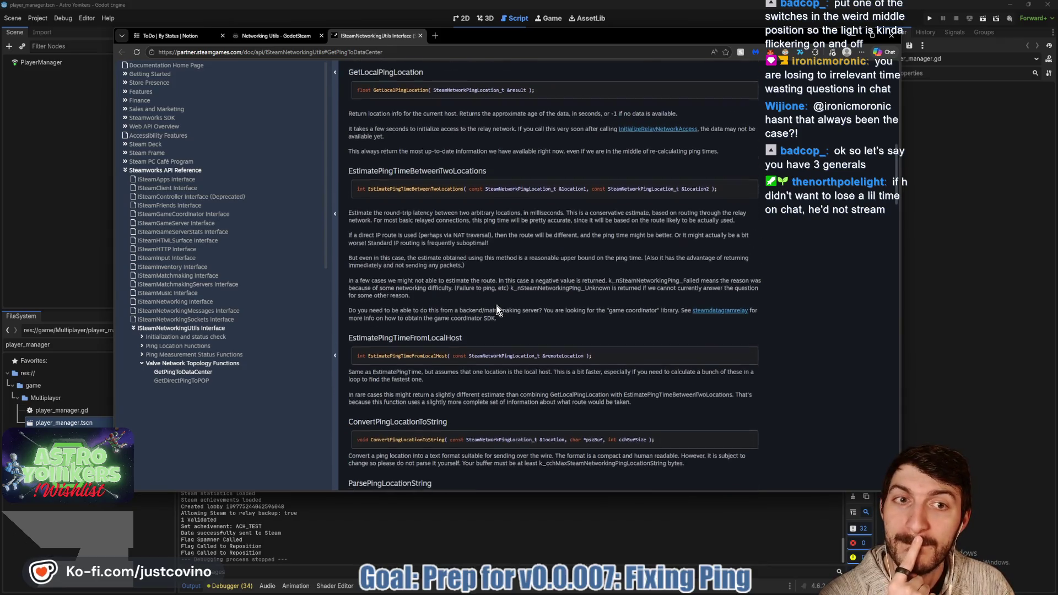
pyautogui.scroll(2, 497, 305)
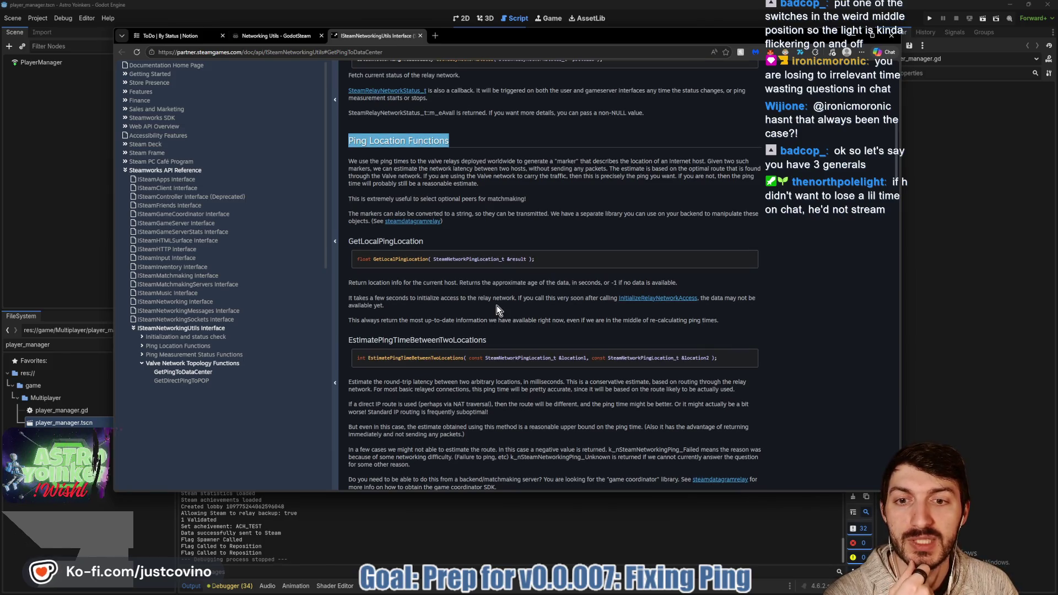
# - Scroll the docs to read GetLocalPingLocation and EstimatePingTimeBetweenTwoLocations under Ping Location Functions
pyautogui.scroll(4, 497, 305)
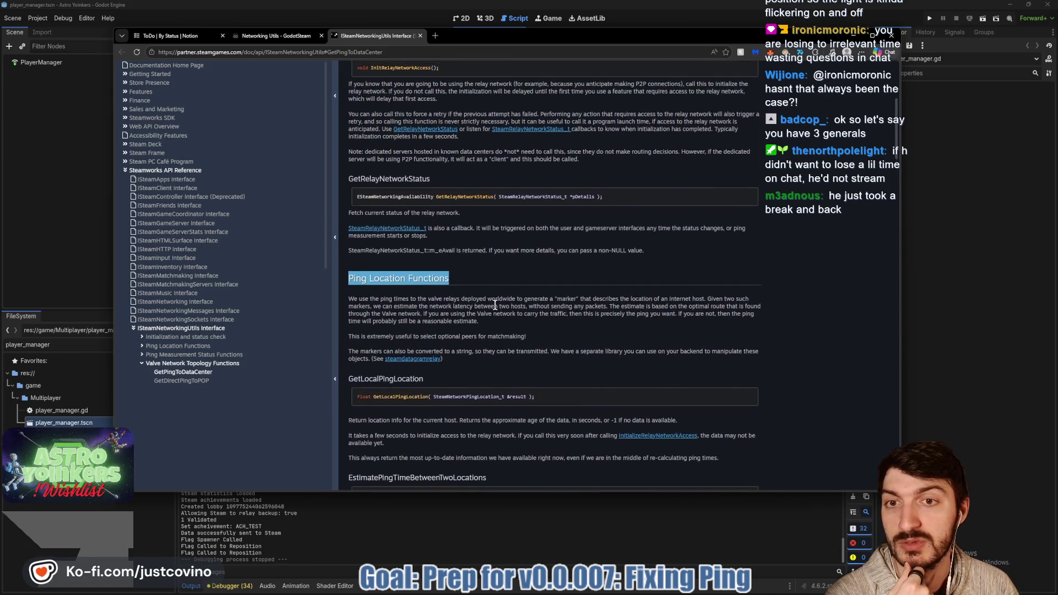
pyautogui.scroll(2, 495, 304)
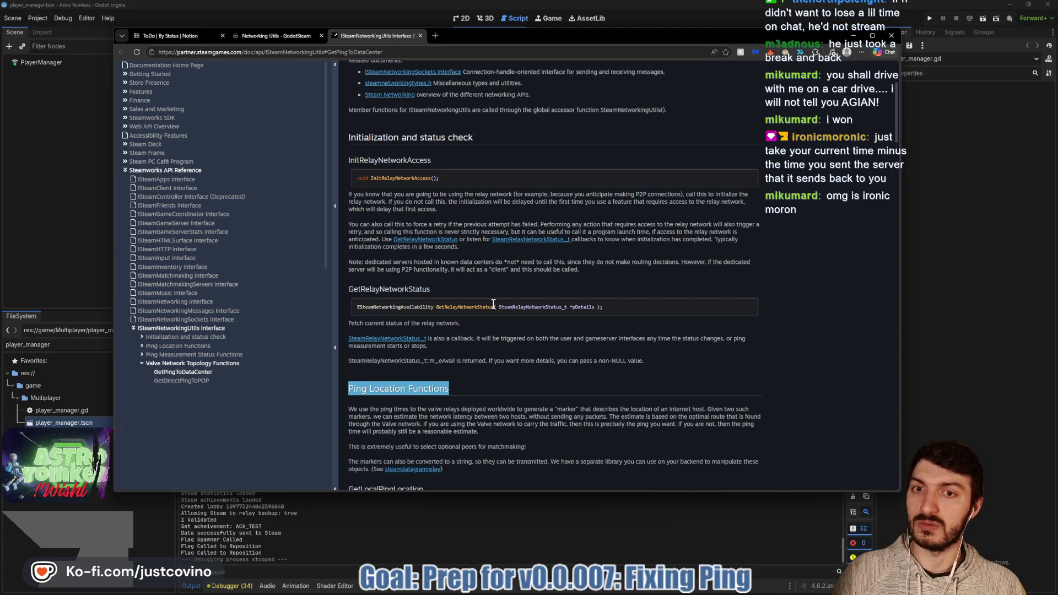
pyautogui.scroll(-2, 494, 304)
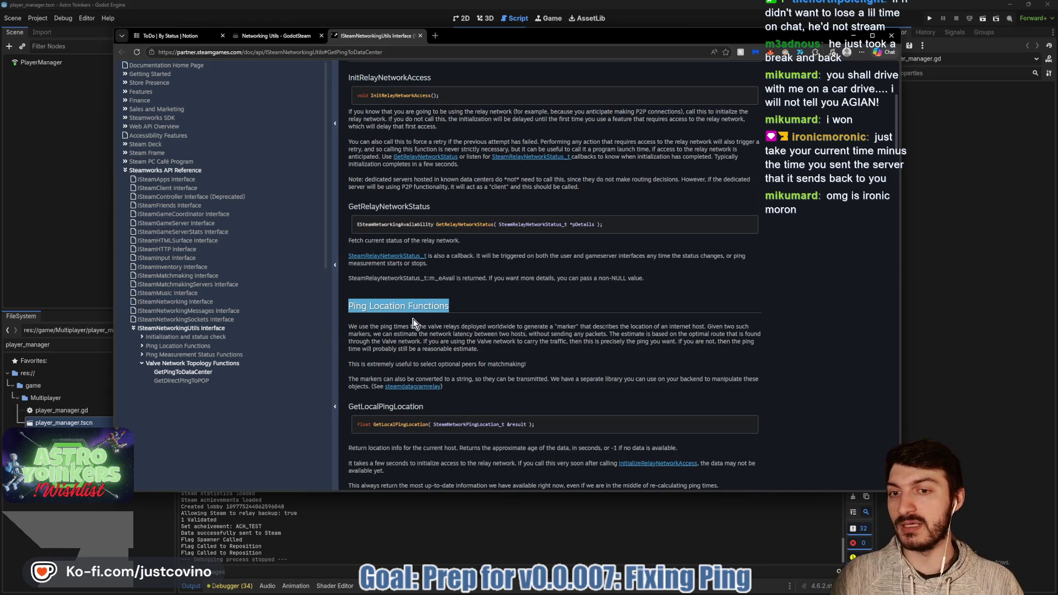
pyautogui.scroll(-3, 469, 319)
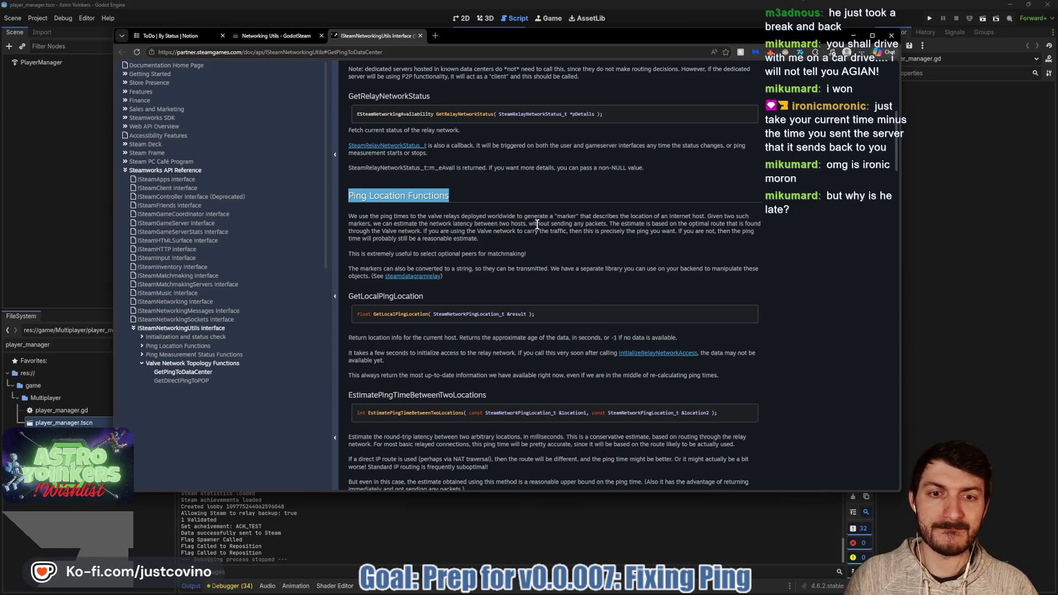
# - Replace Steam.getPingToDataCenter() on line 194 with Time.get_ticks_msec()
pyautogui.hotkey('alt', 'Tab')
pyautogui.moveTo(408, 251); pyautogui.dragTo(531, 269)
pyautogui.moveTo(641, 270); pyautogui.dragTo(396, 270)
pyautogui.scroll(1, 513, 270)
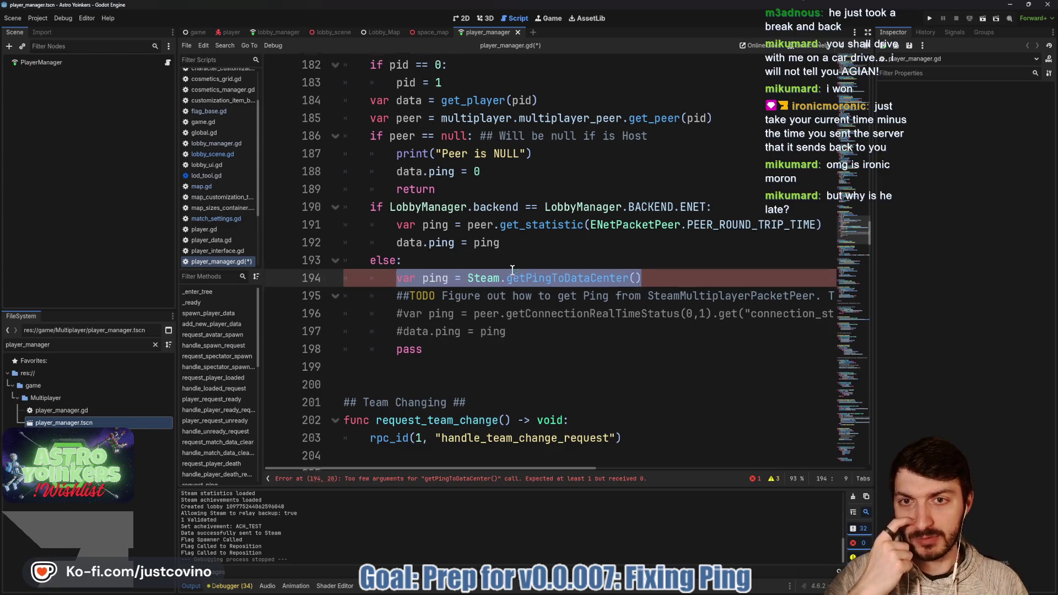
pyautogui.scroll(3, 512, 270)
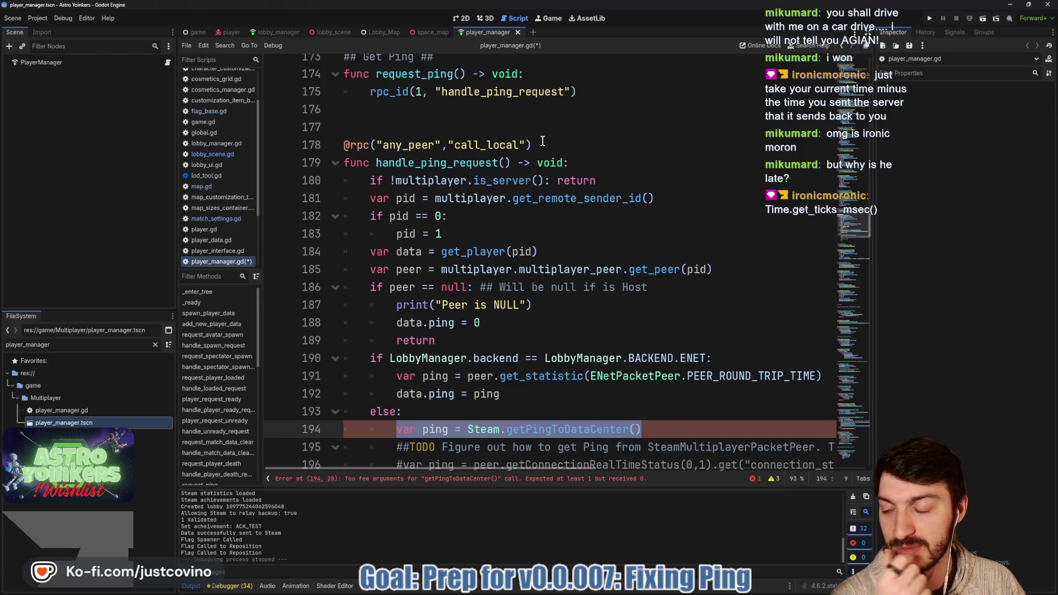
pyautogui.scroll(-2, 542, 141)
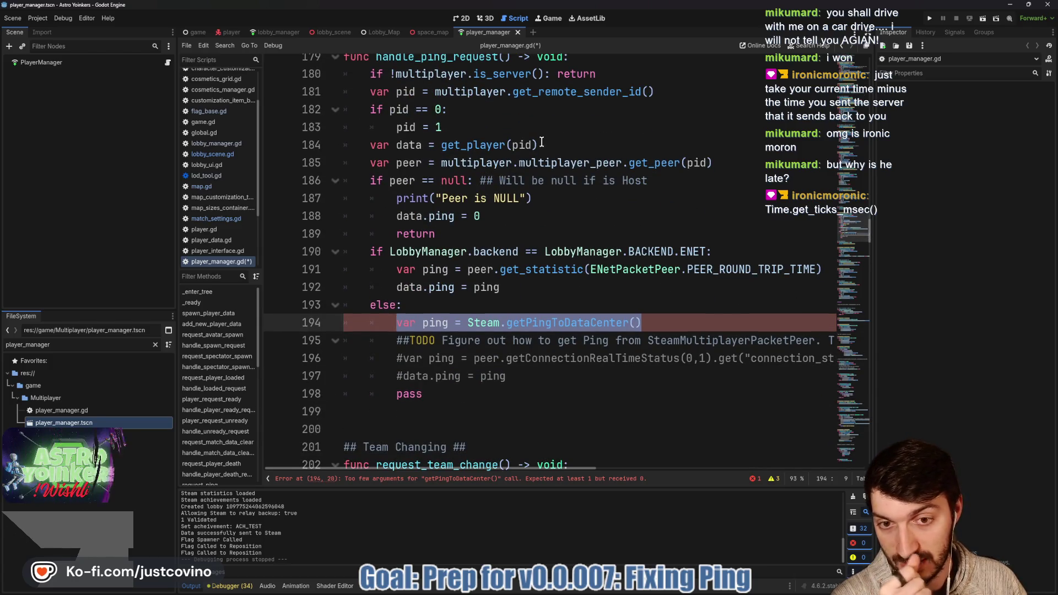
pyautogui.click(652, 324)
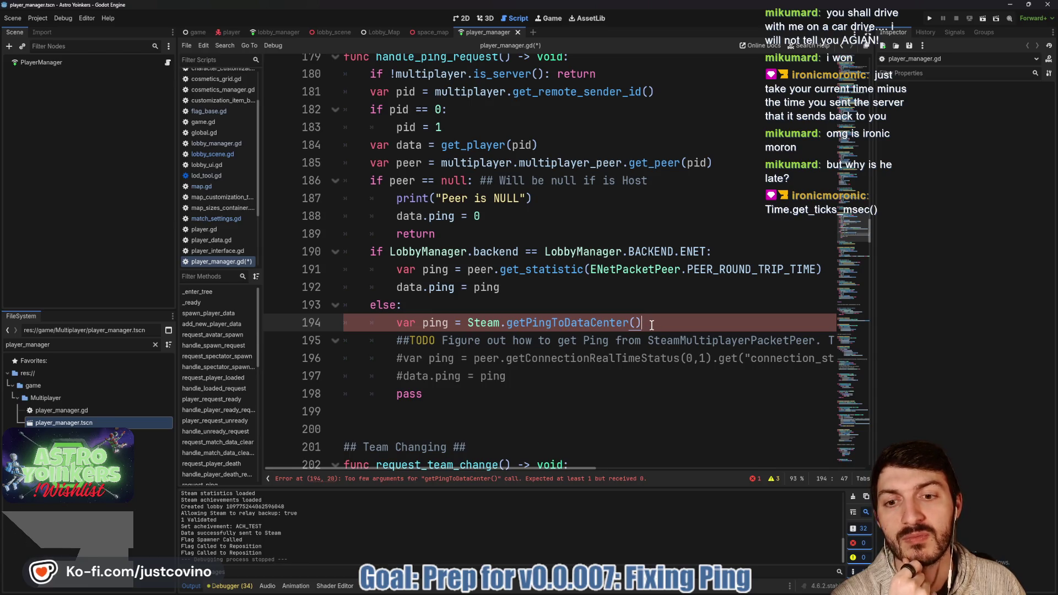
pyautogui.moveTo(647, 325); pyautogui.dragTo(468, 315)
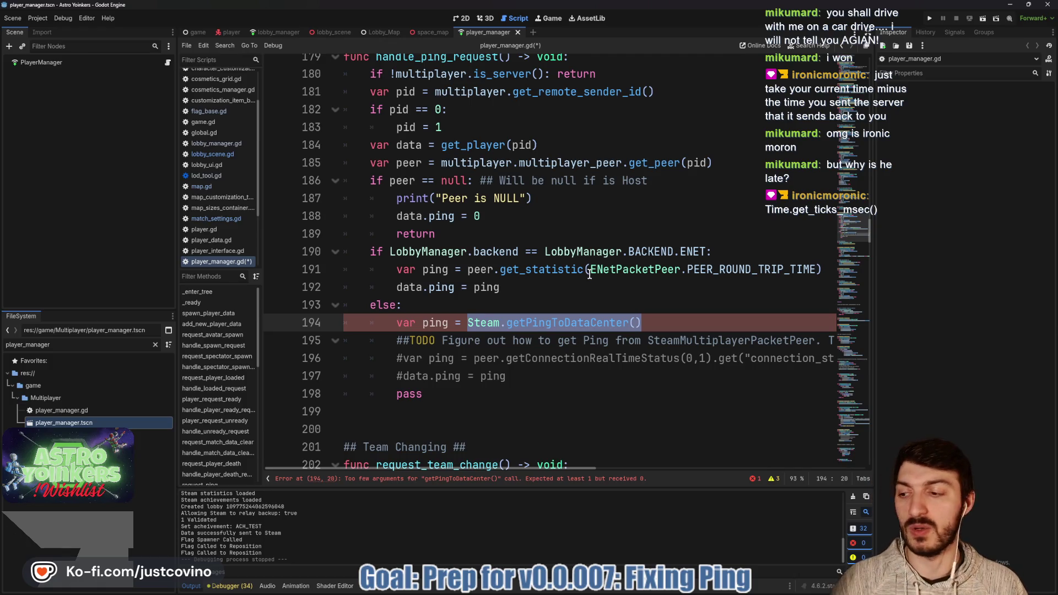
pyautogui.moveTo(589, 273)
pyautogui.write('Time.get_')
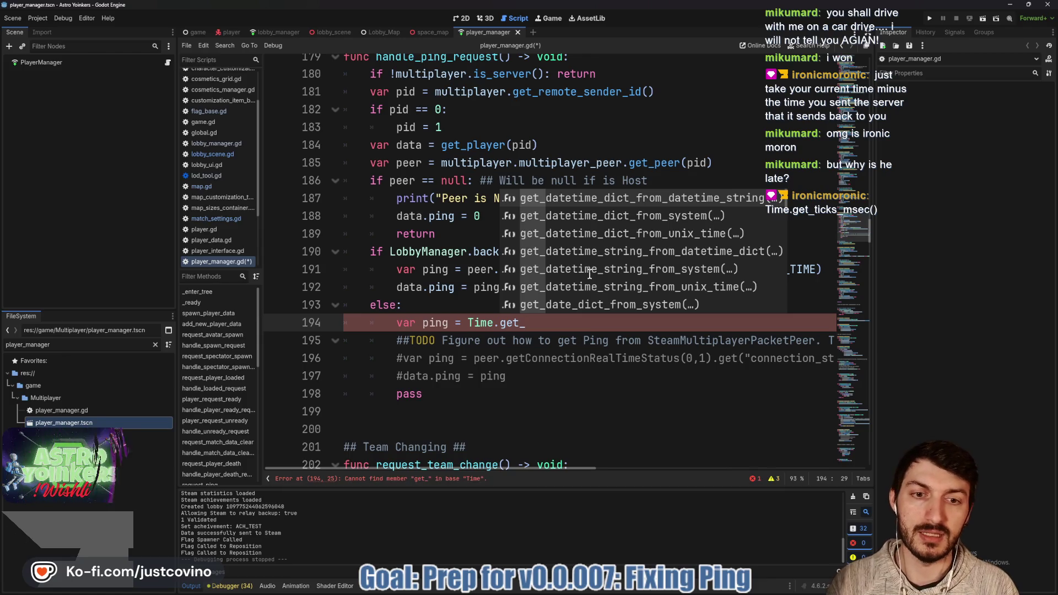
pyautogui.write('tick')
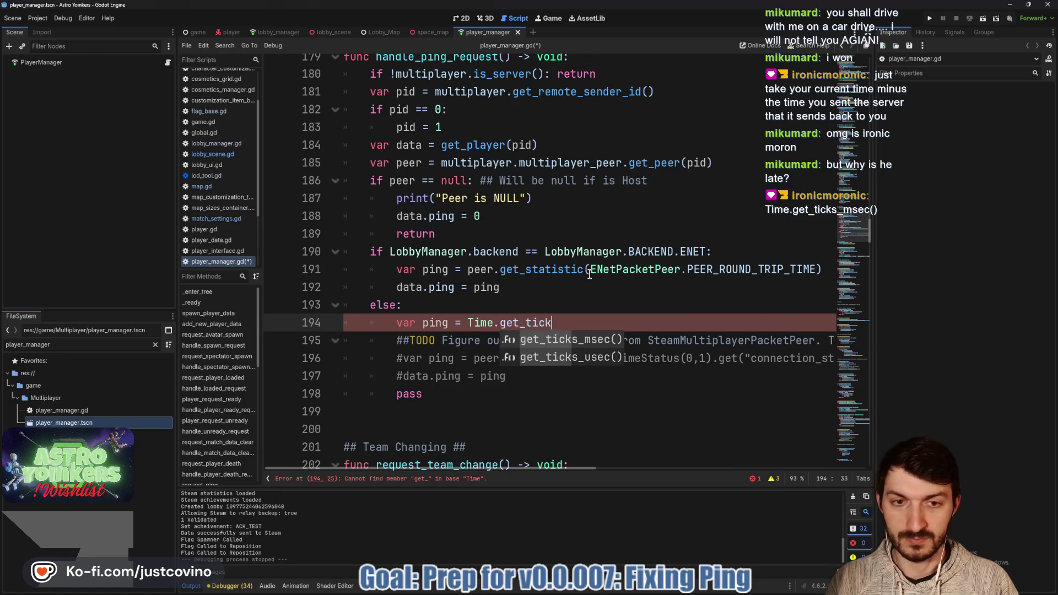
pyautogui.press('Return')
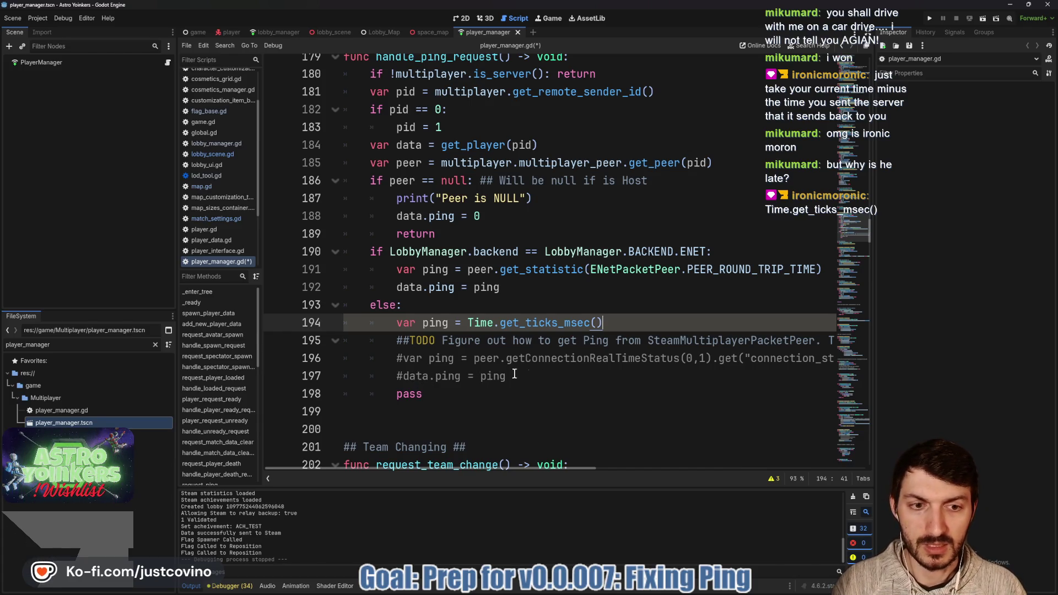
# - Uncomment the data.ping assignment on line 197, starting it as a subtraction
pyautogui.click(403, 376)
pyautogui.press('Delete')
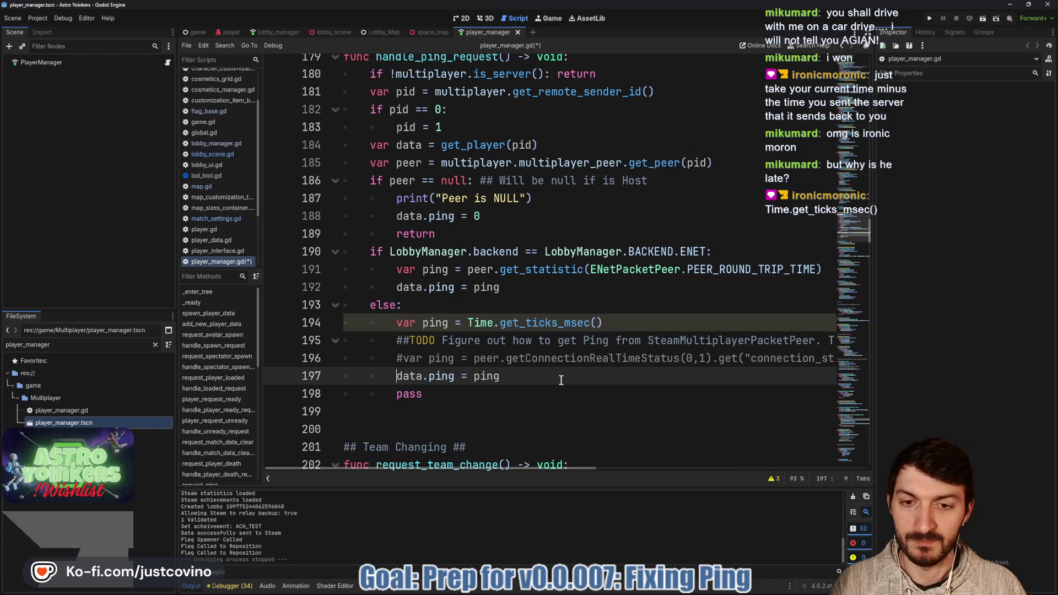
pyautogui.click(535, 375)
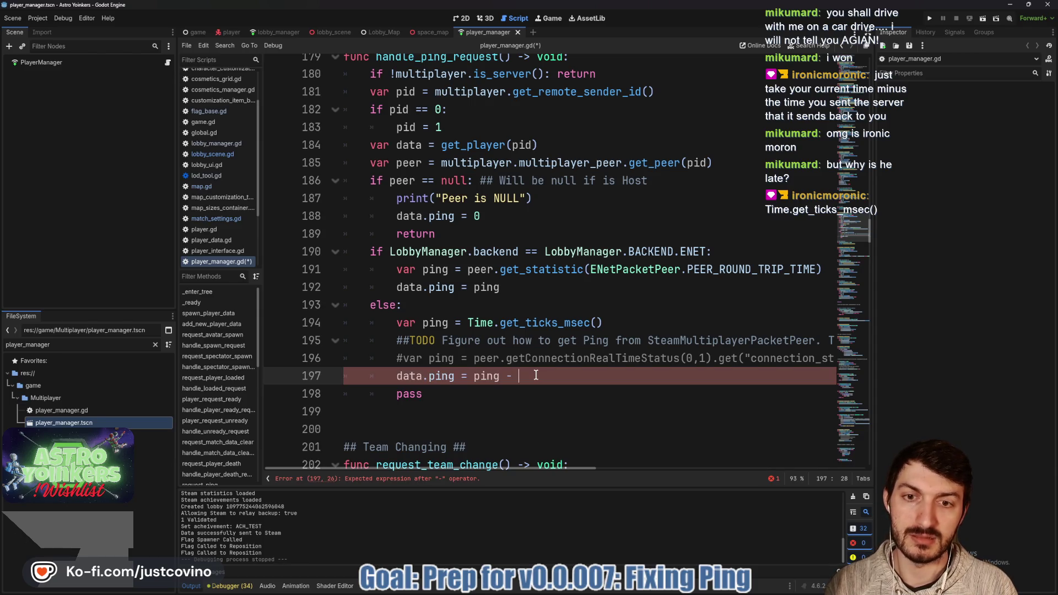
pyautogui.scroll(2, 489, 342)
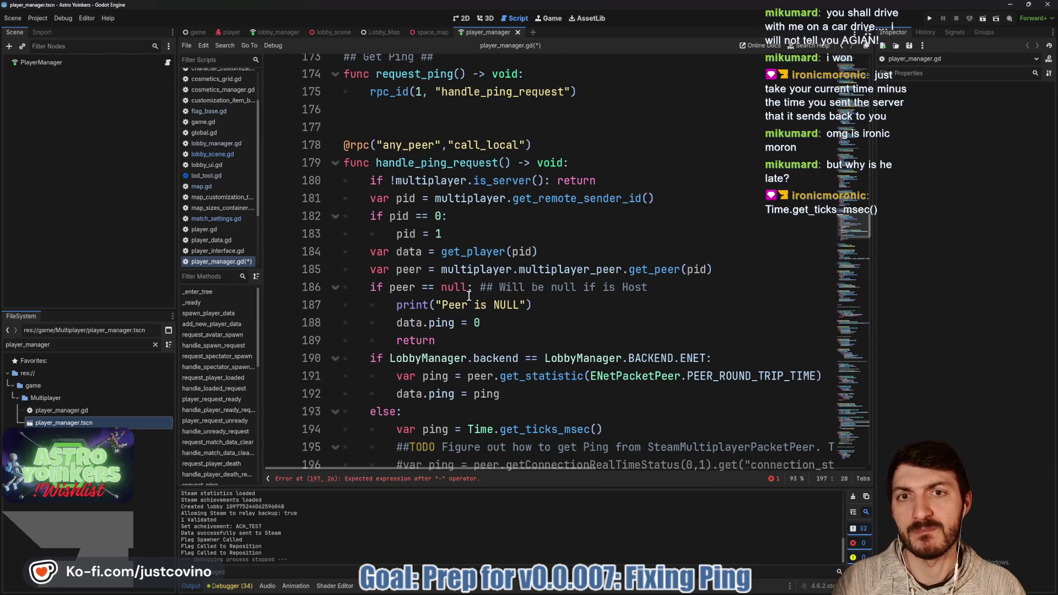
pyautogui.scroll(1, 459, 209)
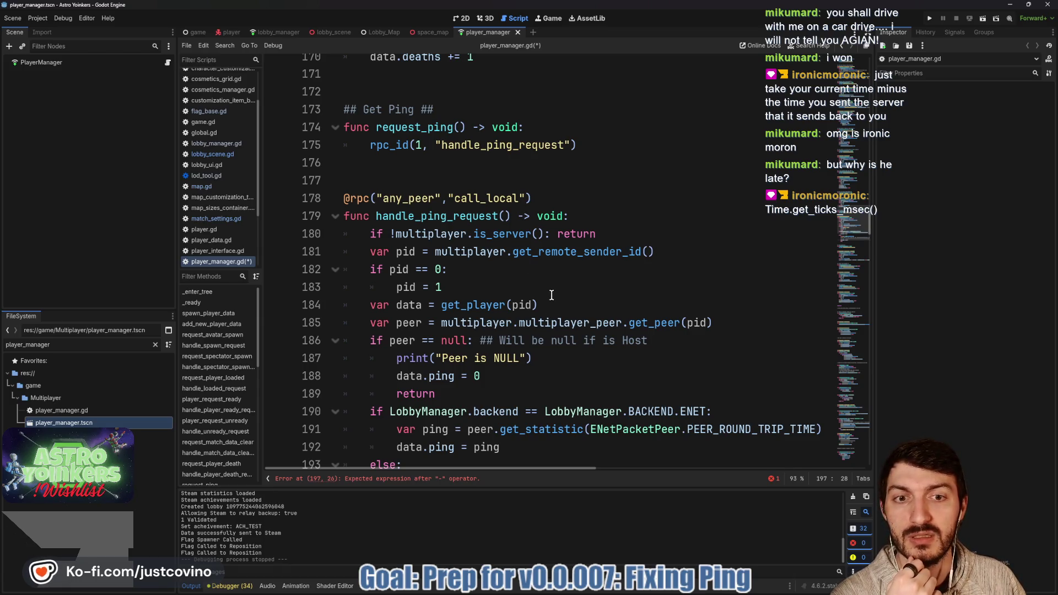
pyautogui.scroll(-2, 548, 279)
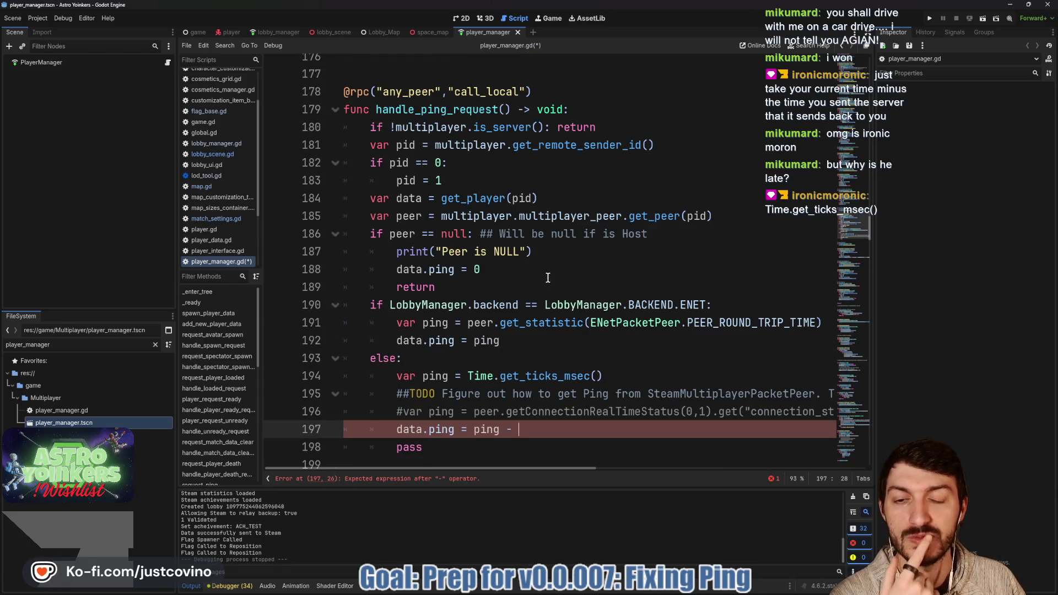
pyautogui.scroll(2, 540, 248)
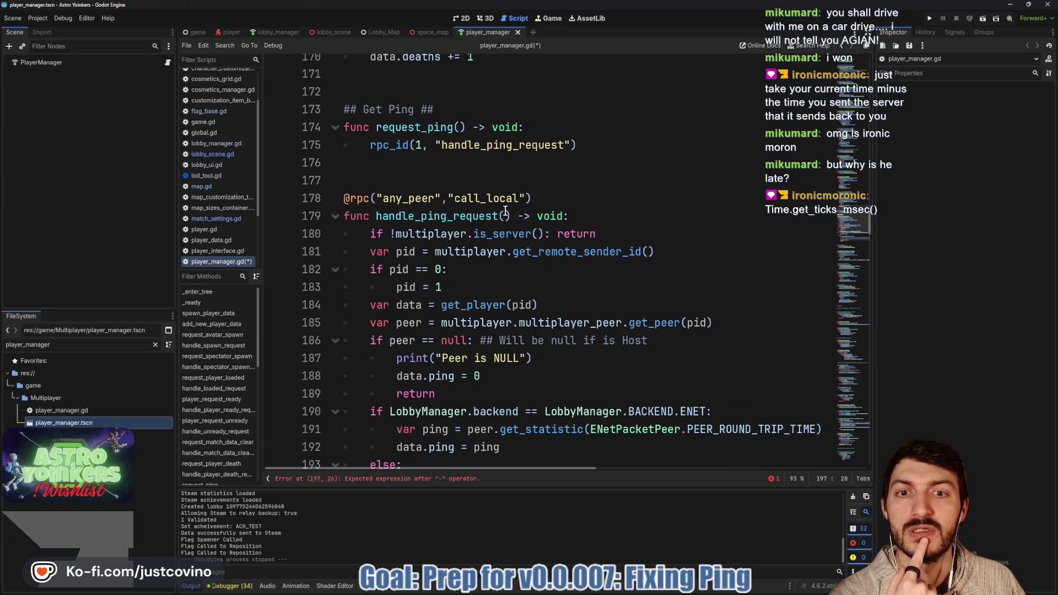
pyautogui.click(504, 215)
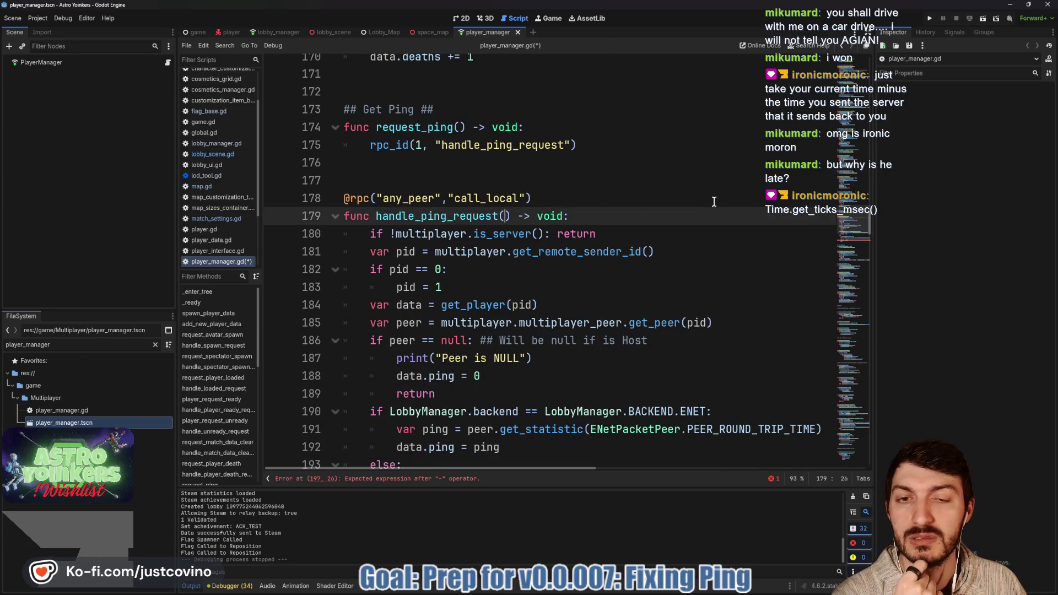
# - Add a starting_time: int parameter to both handle_ping_request and request_ping
pyautogui.write('starting_time: fl')
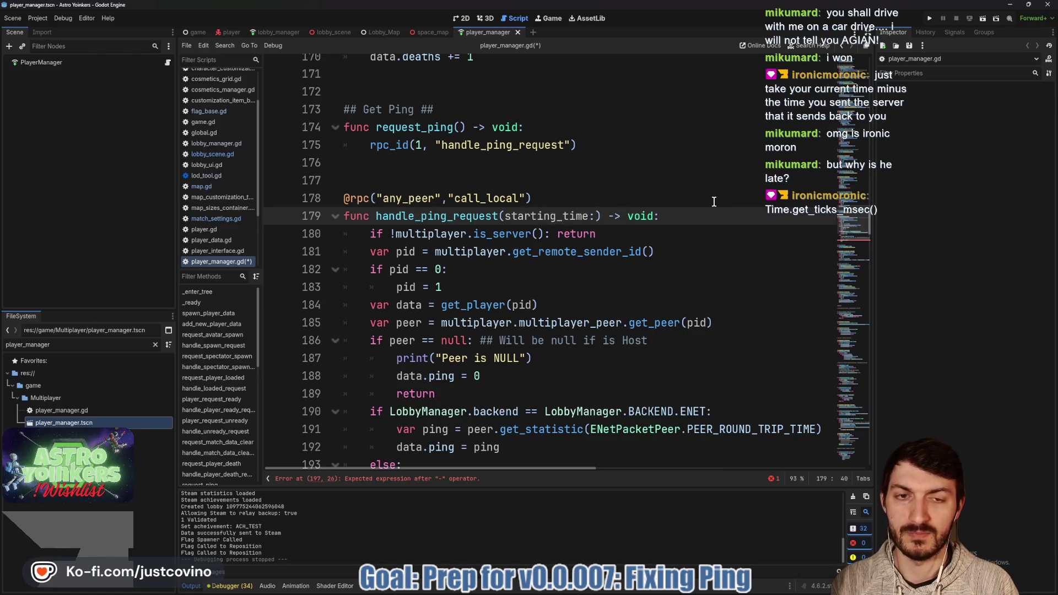
pyautogui.write('oat')
pyautogui.click(710, 208)
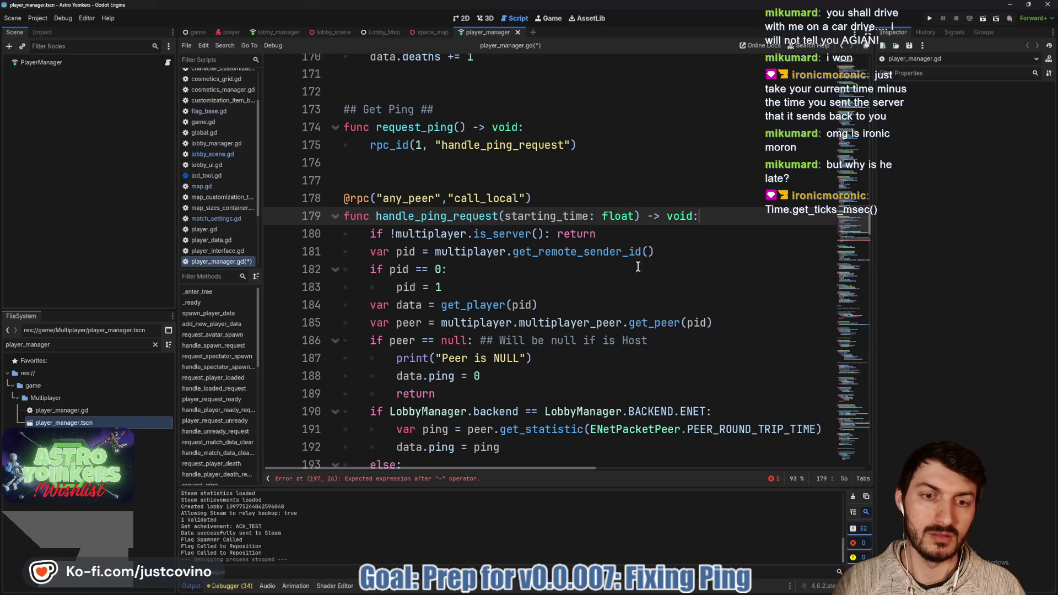
pyautogui.scroll(-3, 709, 208)
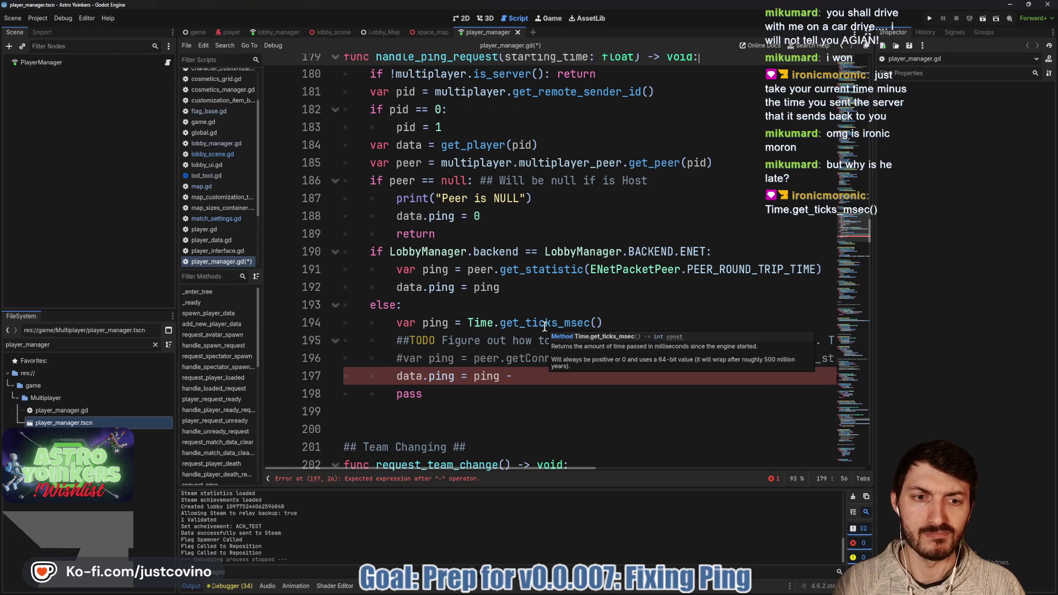
pyautogui.scroll(4, 544, 326)
pyautogui.moveTo(634, 269); pyautogui.dragTo(600, 266)
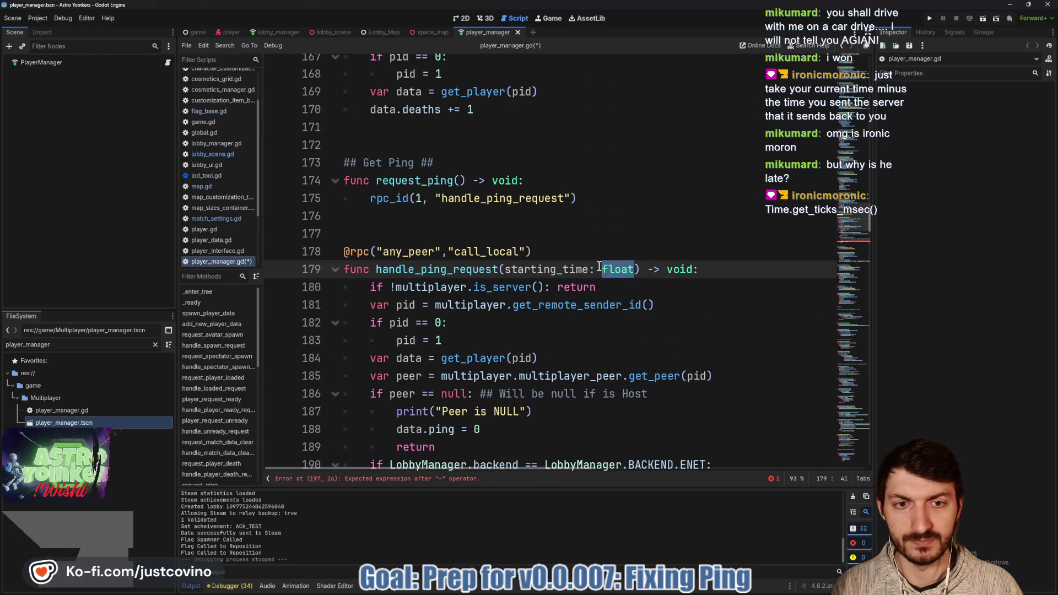
pyautogui.write('int')
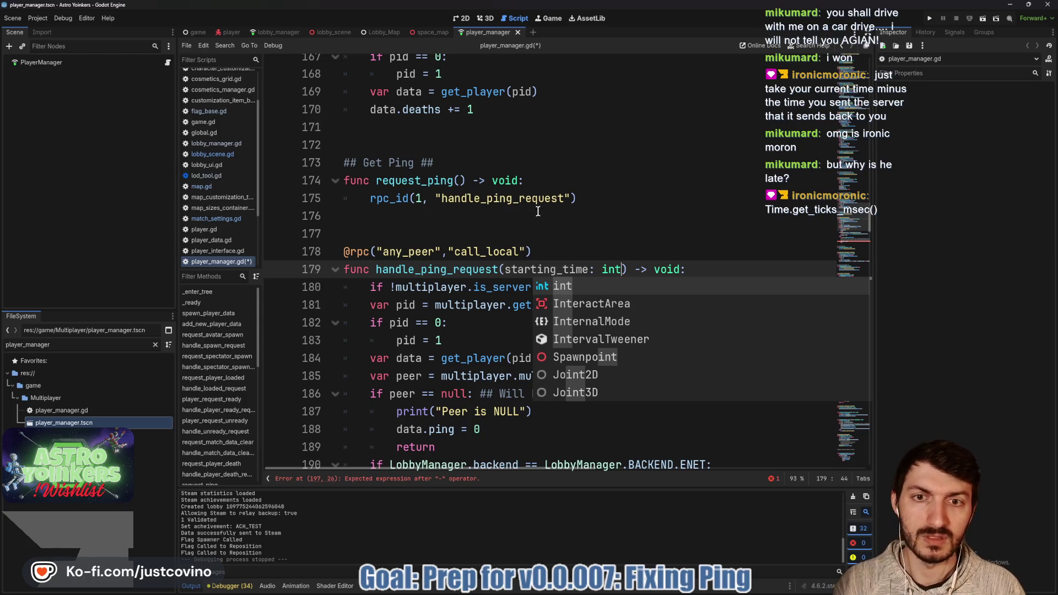
pyautogui.click(460, 178)
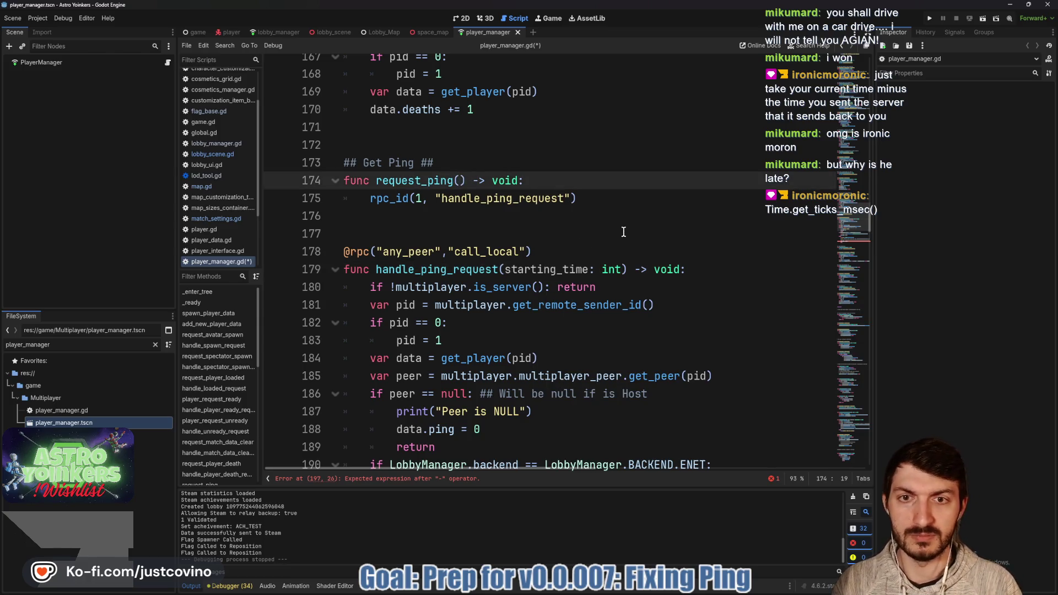
pyautogui.write('starting_time:')
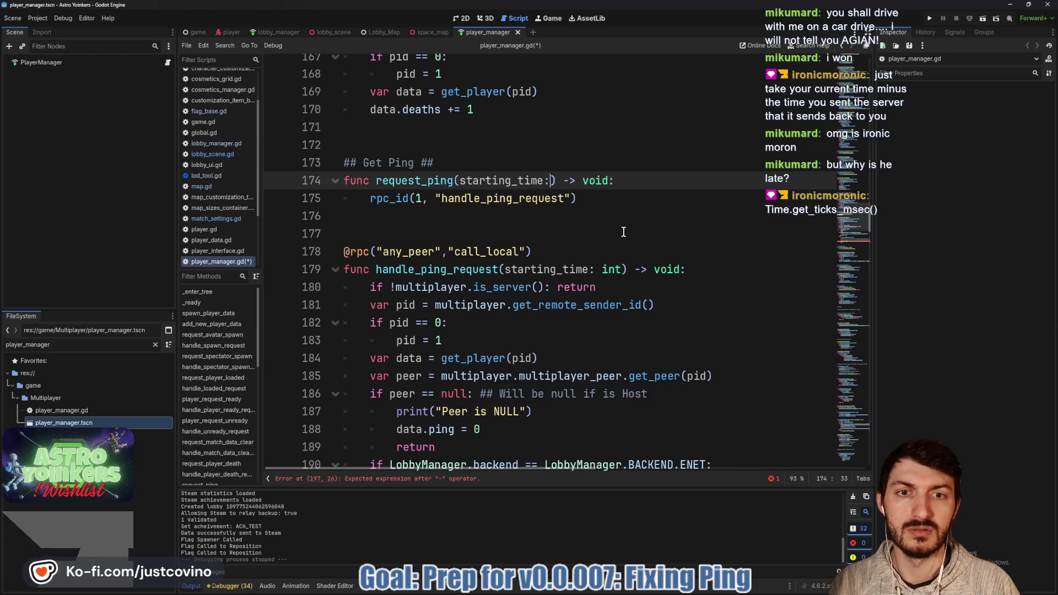
pyautogui.write(' int')
pyautogui.click(547, 210)
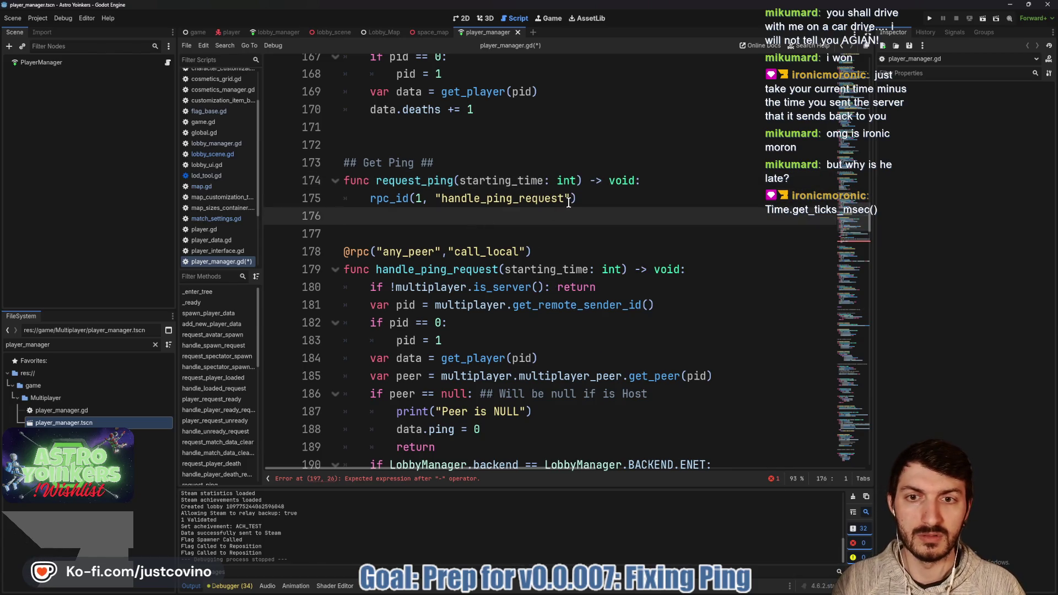
# - Add handle_ping_request.rpc_id(1, starting_time) inside request_ping
pyautogui.click(658, 182)
pyautogui.press('Return')
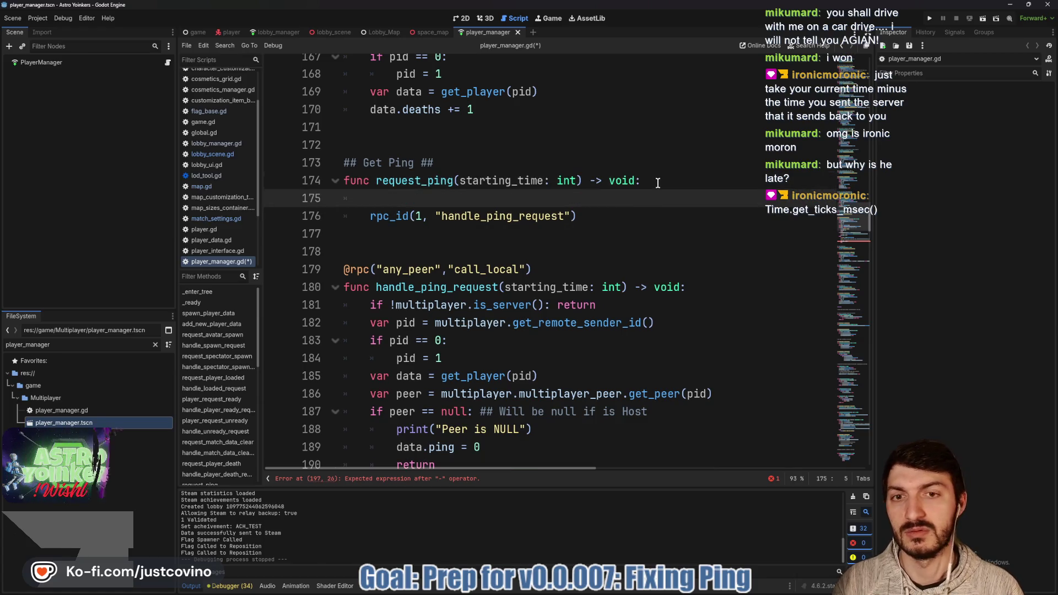
pyautogui.write('handle_pi')
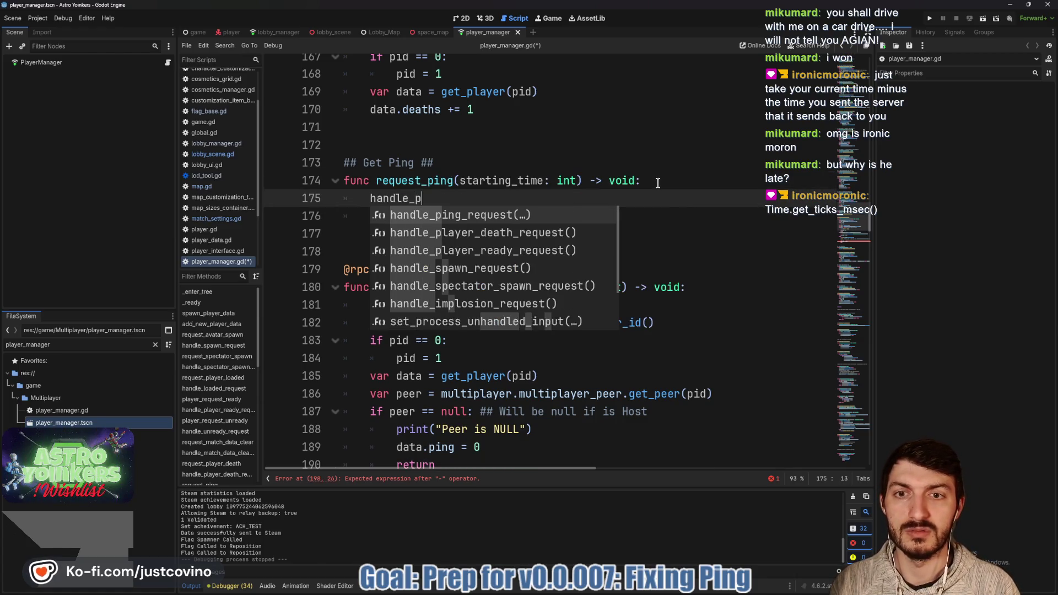
pyautogui.press('Return')
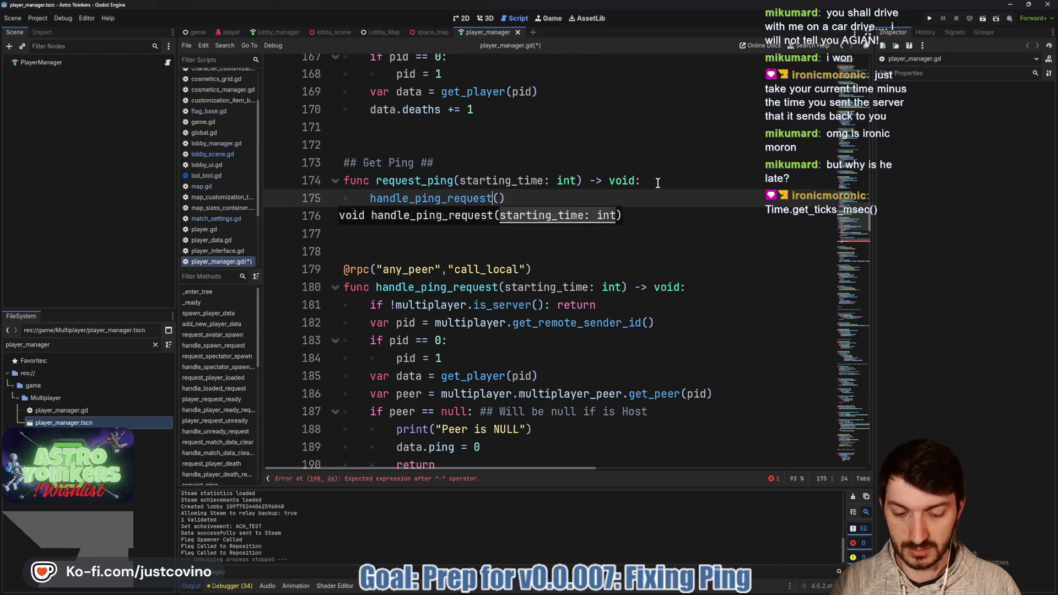
pyautogui.write('.rpc_id')
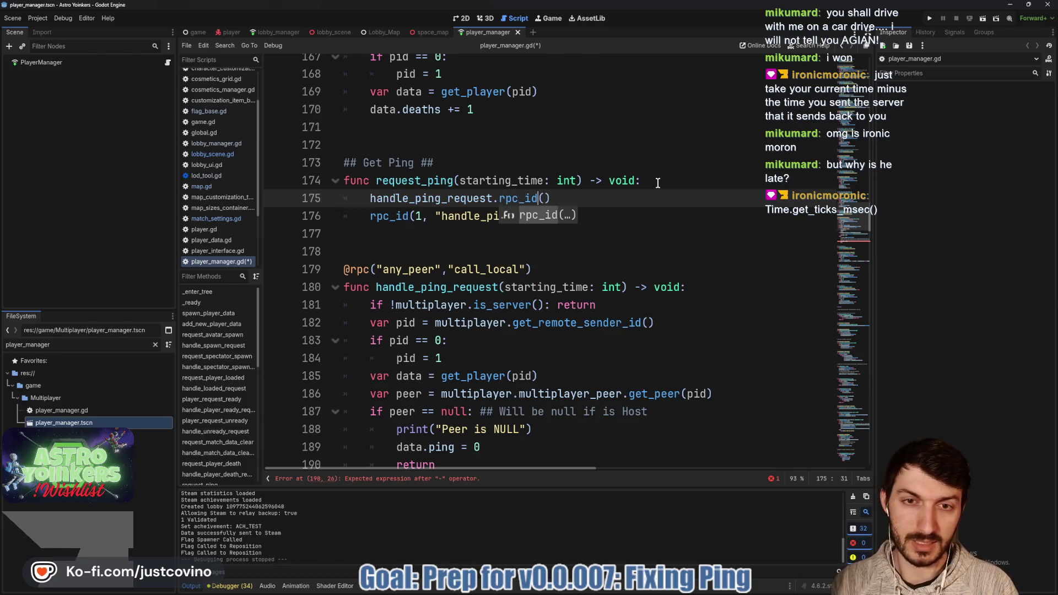
pyautogui.press('Return')
pyautogui.write('1')
pyautogui.write(', starting_time')
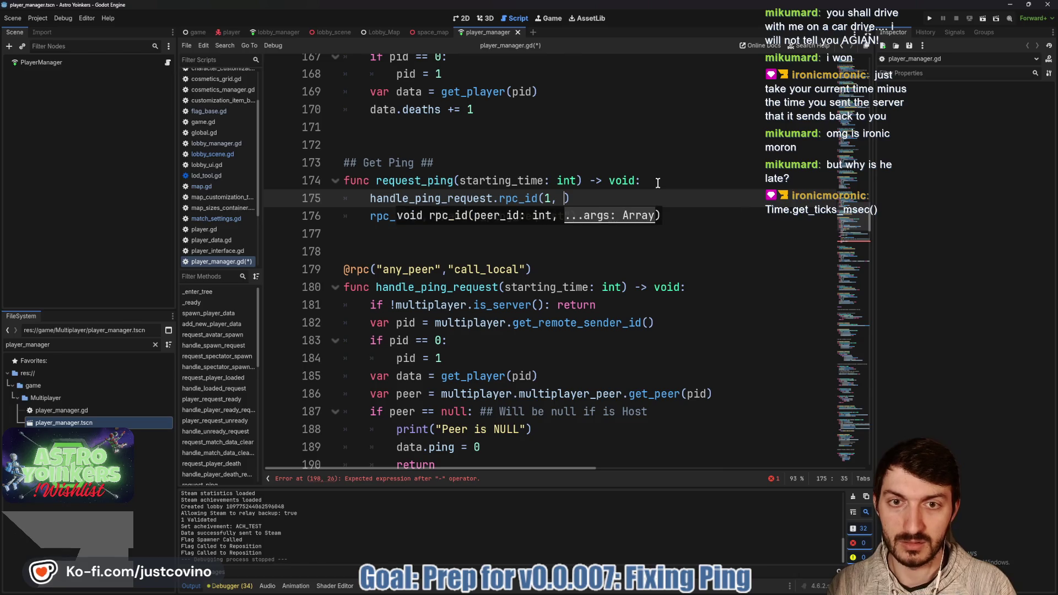
# - Delete the old string-based rpc_id line and save player_manager.gd
pyautogui.moveTo(607, 210); pyautogui.dragTo(350, 209)
pyautogui.press('BackSpace')
pyautogui.press('BackSpace')
pyautogui.click(382, 231)
pyautogui.hotkey('ctrl', 's')
pyautogui.scroll(-2, 464, 232)
pyautogui.scroll(-3, 464, 231)
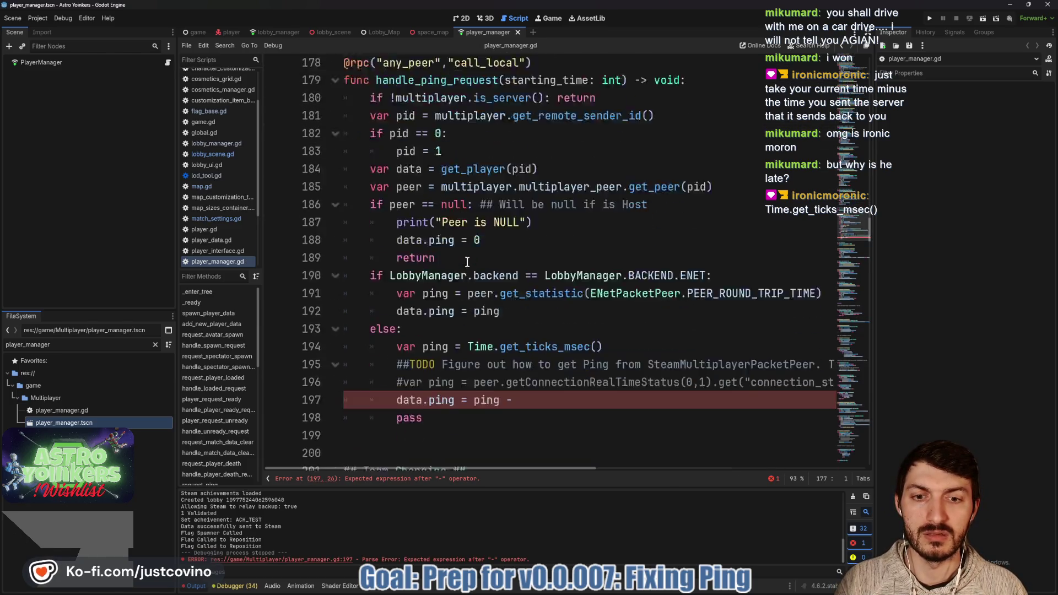
# - Complete line 197 as data.ping = ping - starting_time and save
pyautogui.click(572, 322)
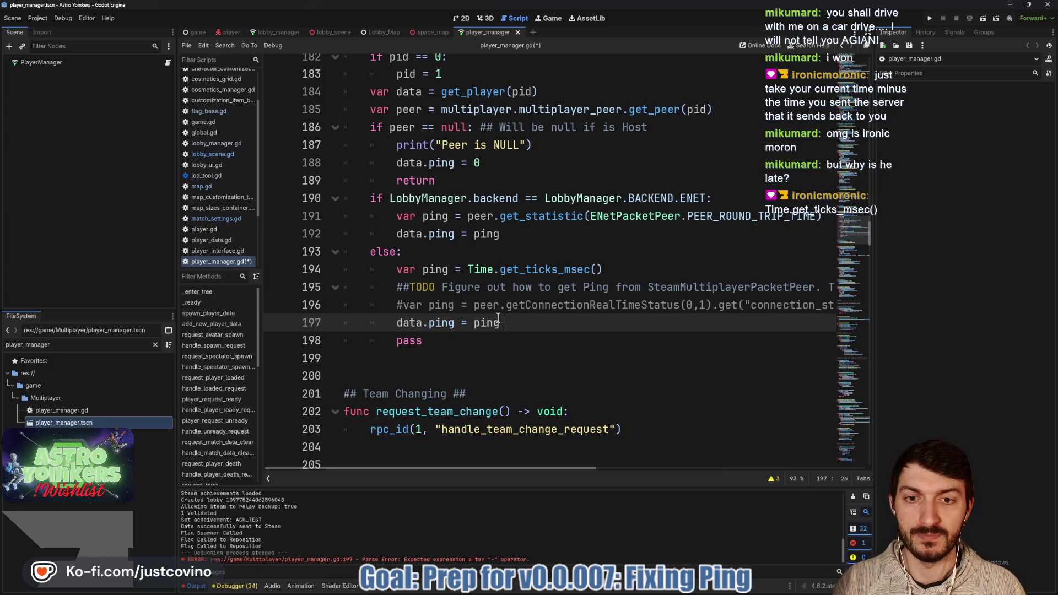
pyautogui.click(474, 323)
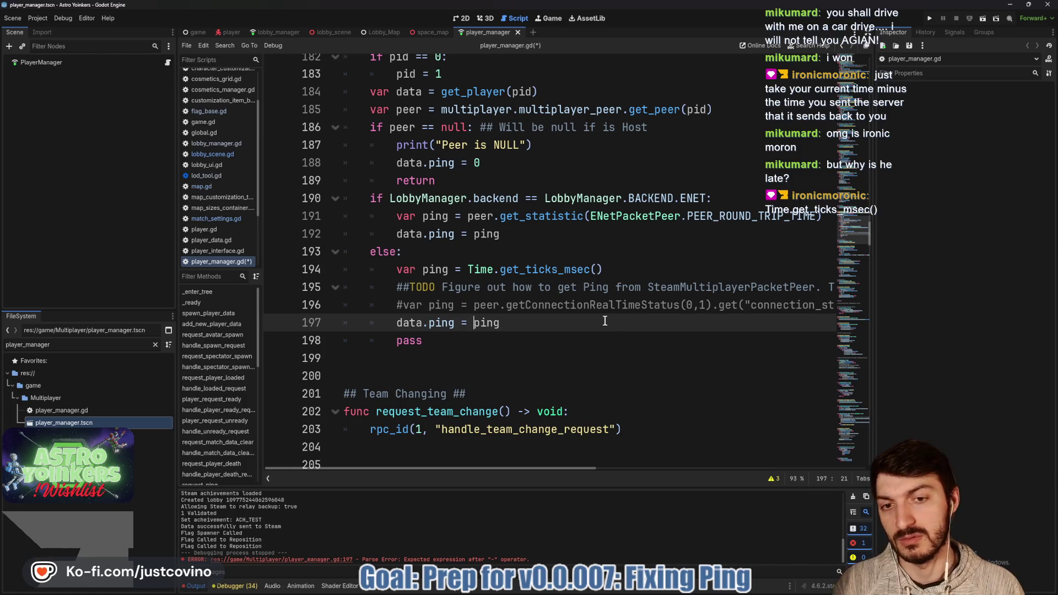
pyautogui.write('-startin')
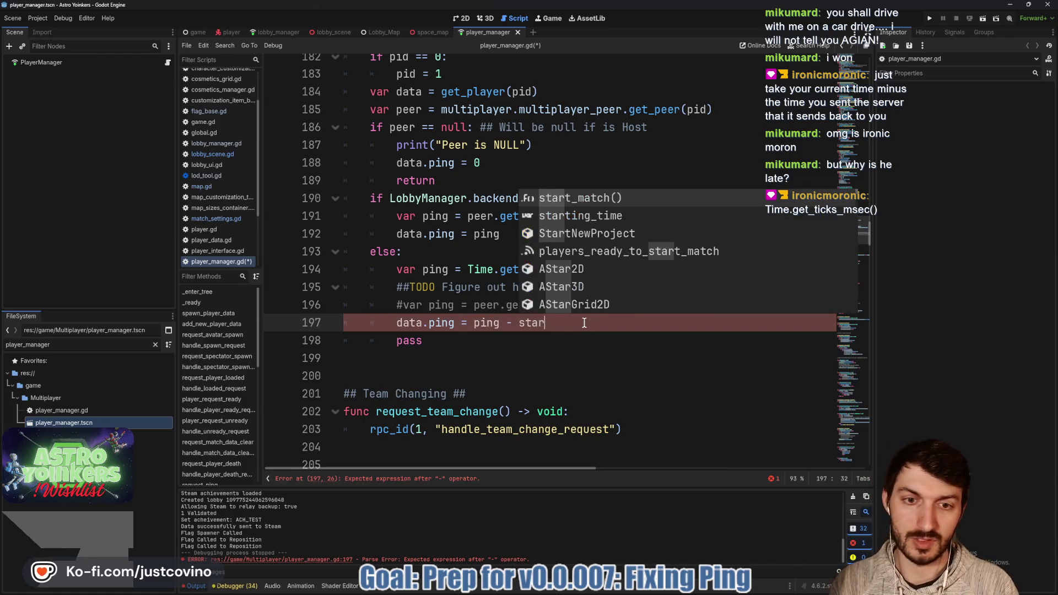
pyautogui.press('Return')
pyautogui.hotkey('ctrl', 's')
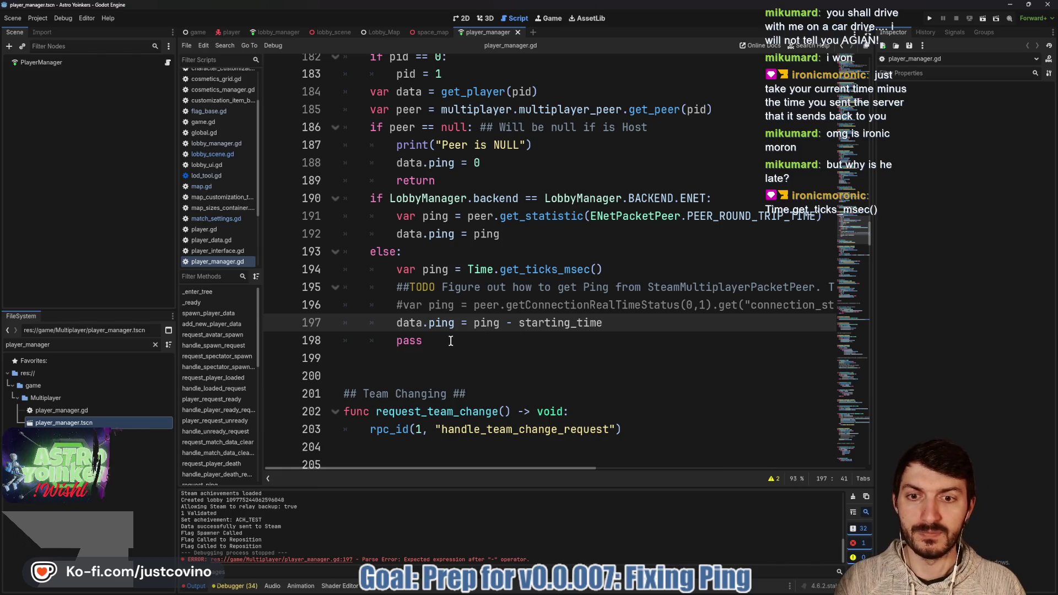
# - Delete the leftover pass statement and save the script
pyautogui.moveTo(452, 340); pyautogui.dragTo(388, 338)
pyautogui.press('BackSpace')
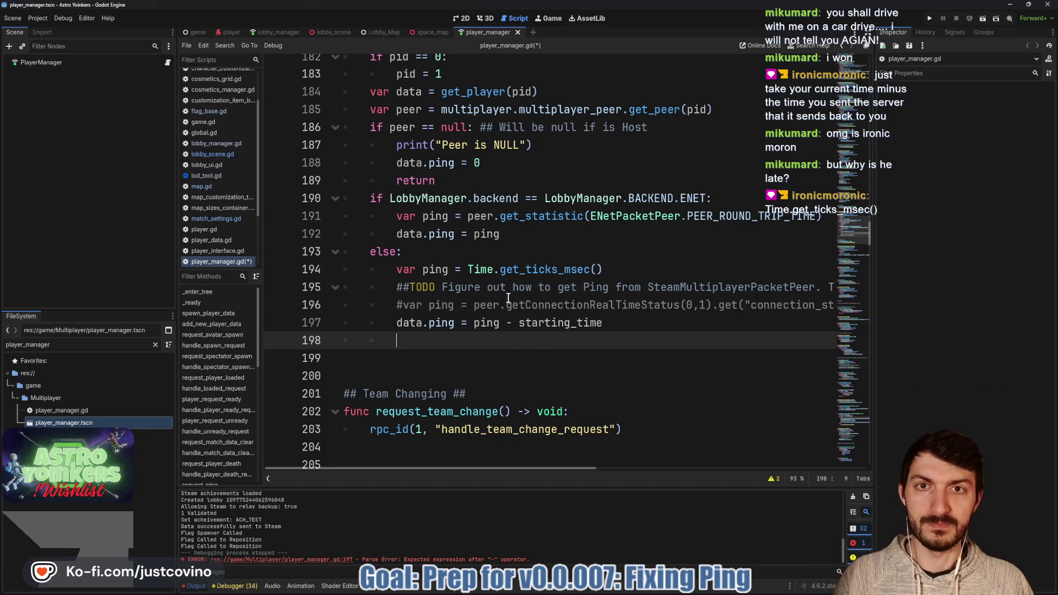
pyautogui.hotkey('ctrl', 's')
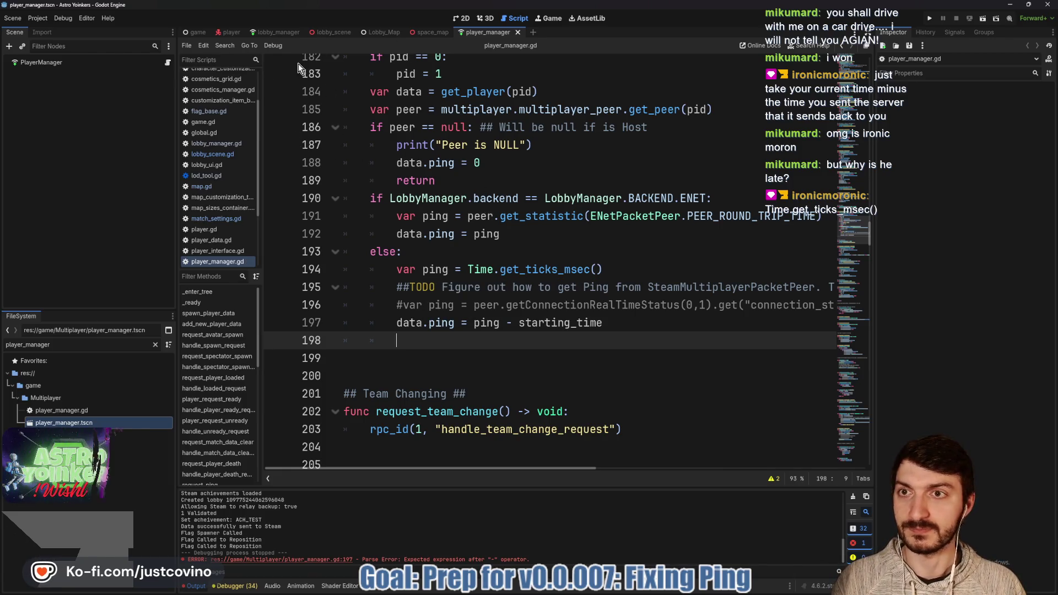
pyautogui.scroll(5, 429, 228)
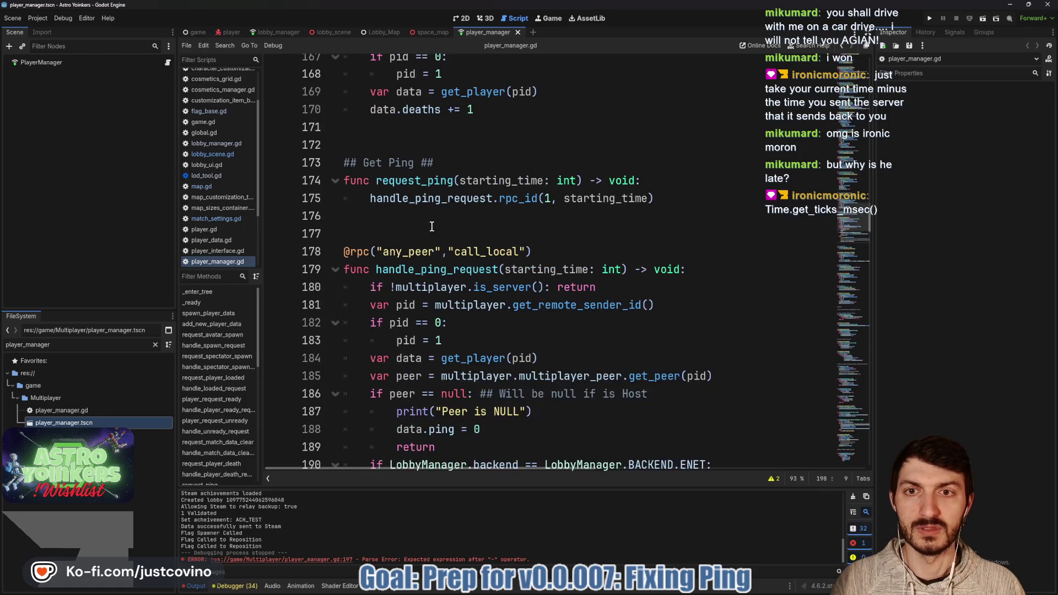
pyautogui.doubleClick(402, 181)
# - Search the project for request_ping and open its call in tab_menu.gd
pyautogui.hotkey('ctrl', 'shift', 'f')
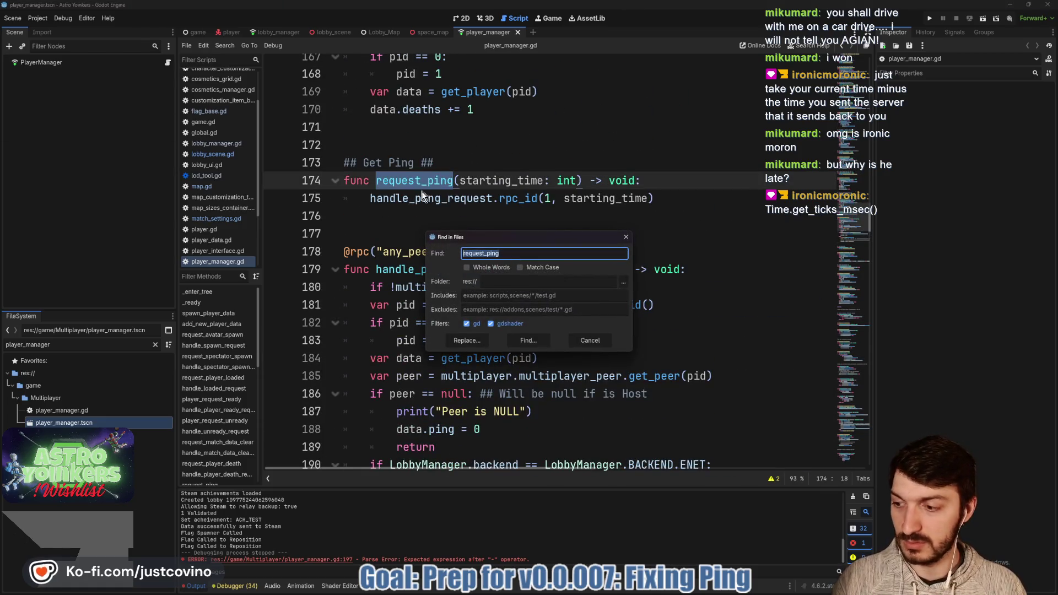
pyautogui.click(528, 340)
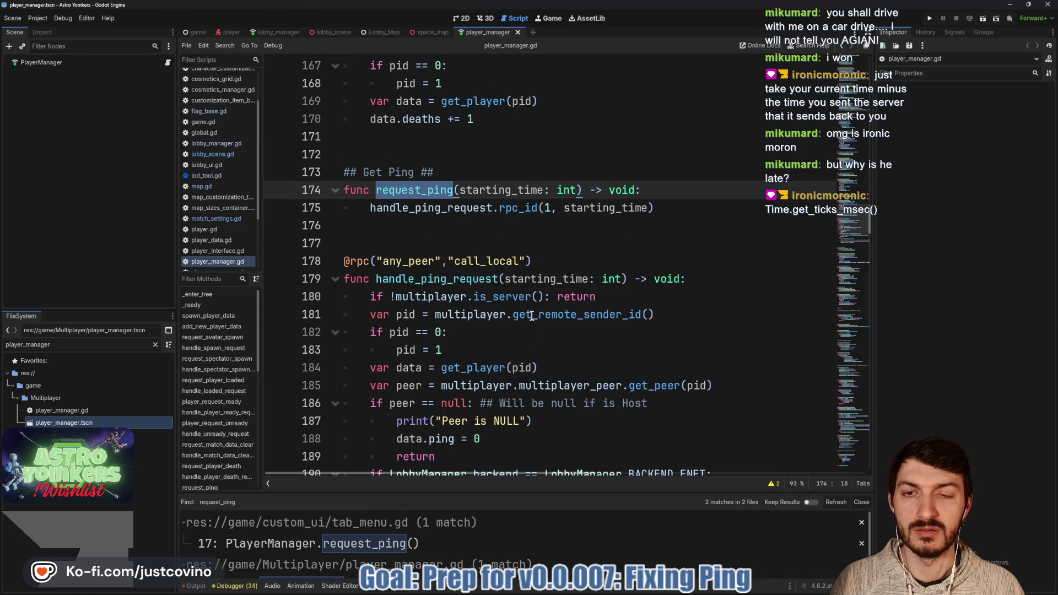
pyautogui.click(425, 543)
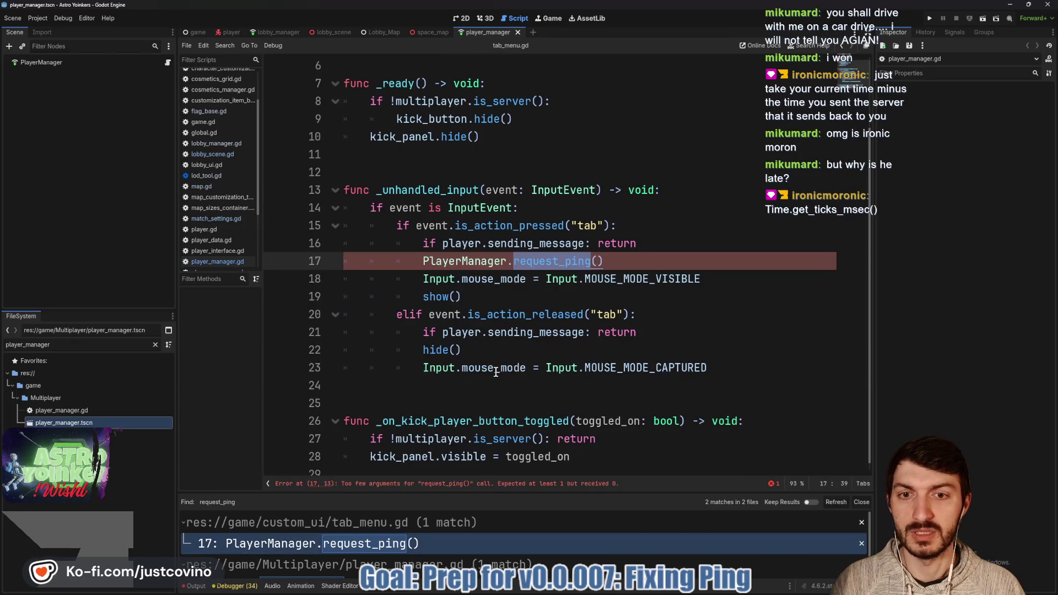
# - Pass Time.get_ticks_msec() to the request_ping call in tab_menu.gd and save
pyautogui.press('Right')
pyautogui.press('Right')
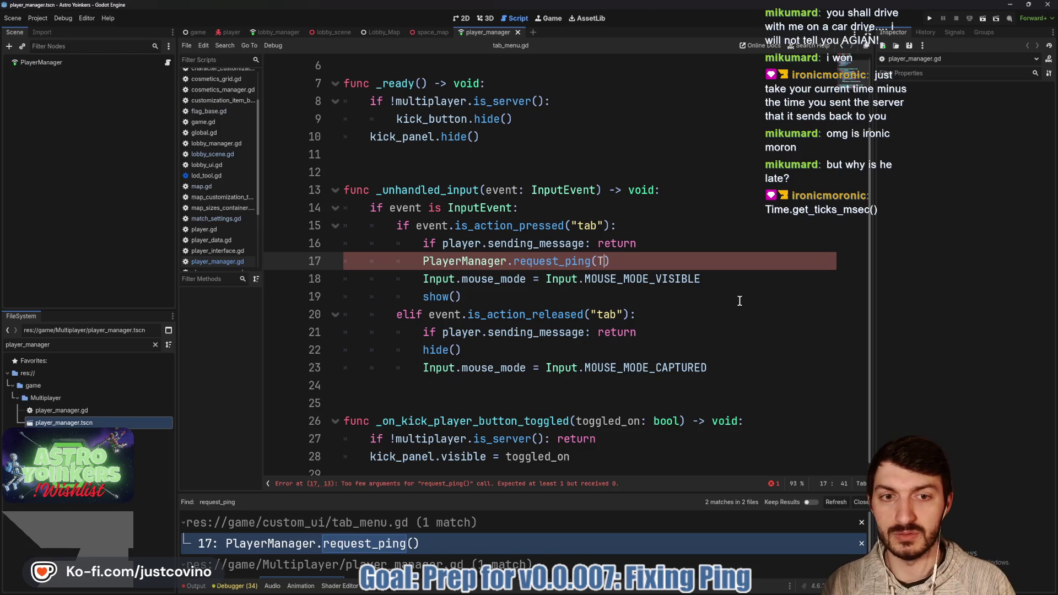
pyautogui.write('ime.get')
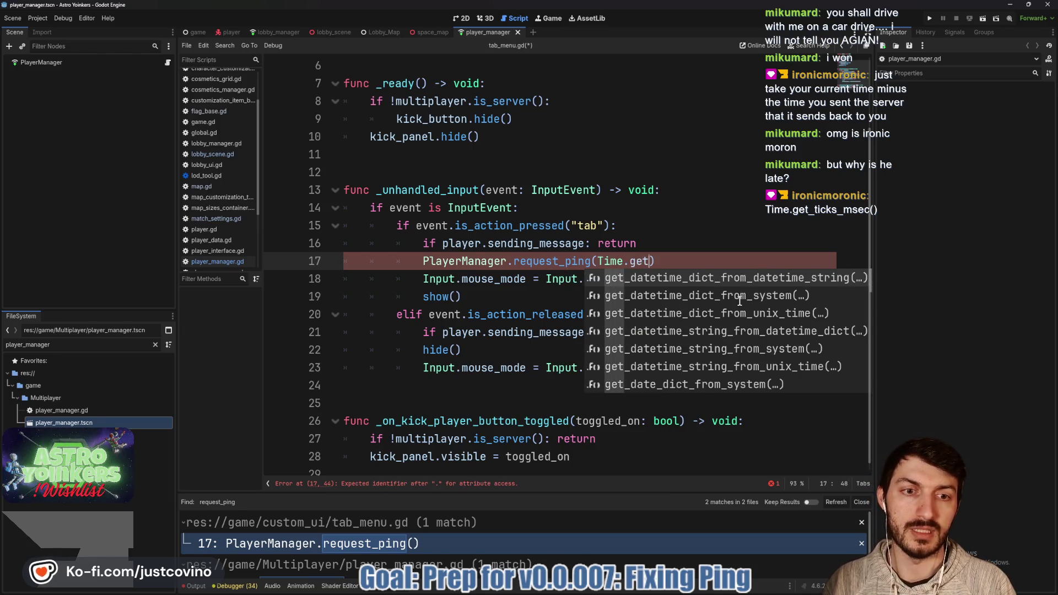
pyautogui.write('_ti')
pyautogui.press('Return')
pyautogui.click(767, 259)
pyautogui.hotkey('ctrl', 's')
pyautogui.click(863, 502)
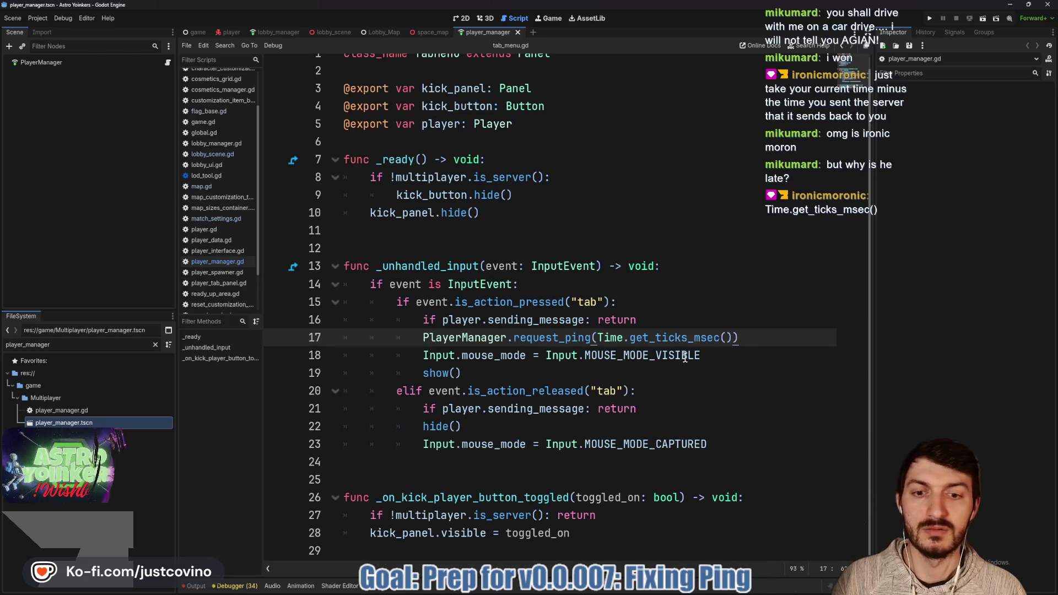
pyautogui.click(930, 18)
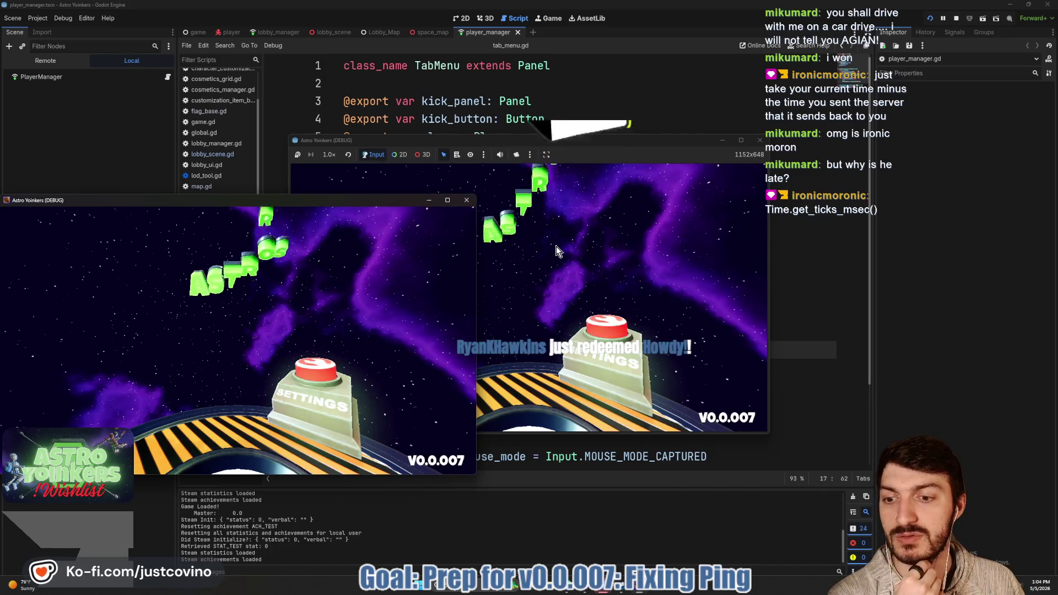
# - Close the extra game instance, toggle the team scoreboard five times, then stop the game
pyautogui.click(465, 201)
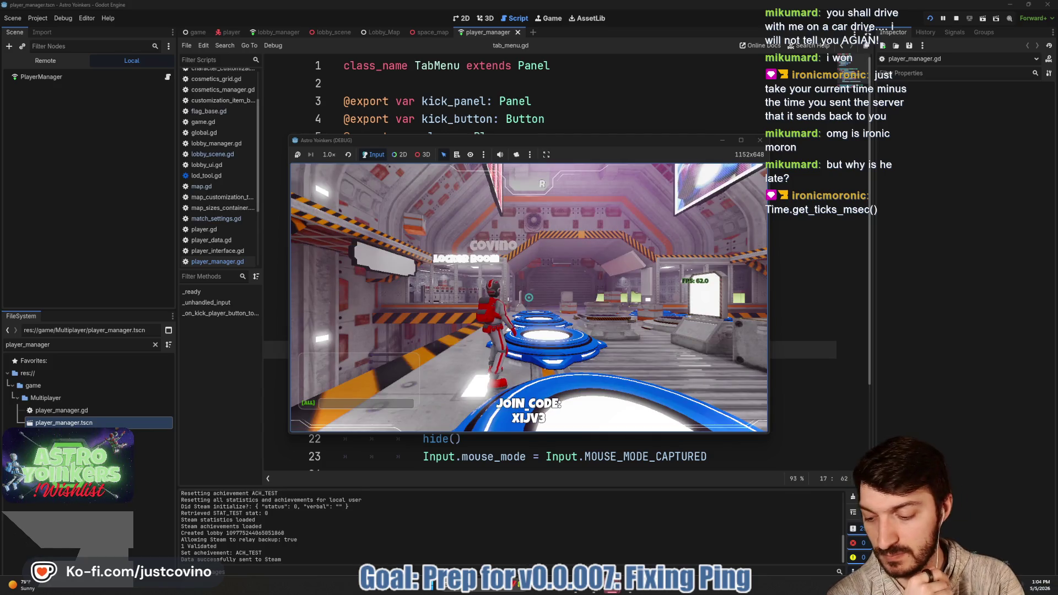
pyautogui.press('Tab')
pyautogui.press('Tab')
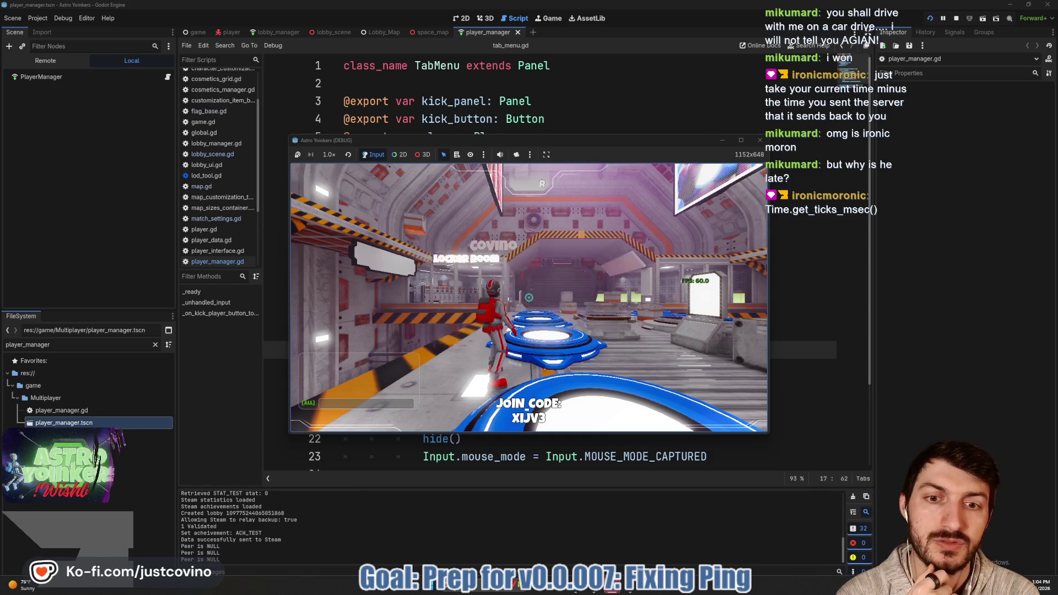
pyautogui.press('Tab')
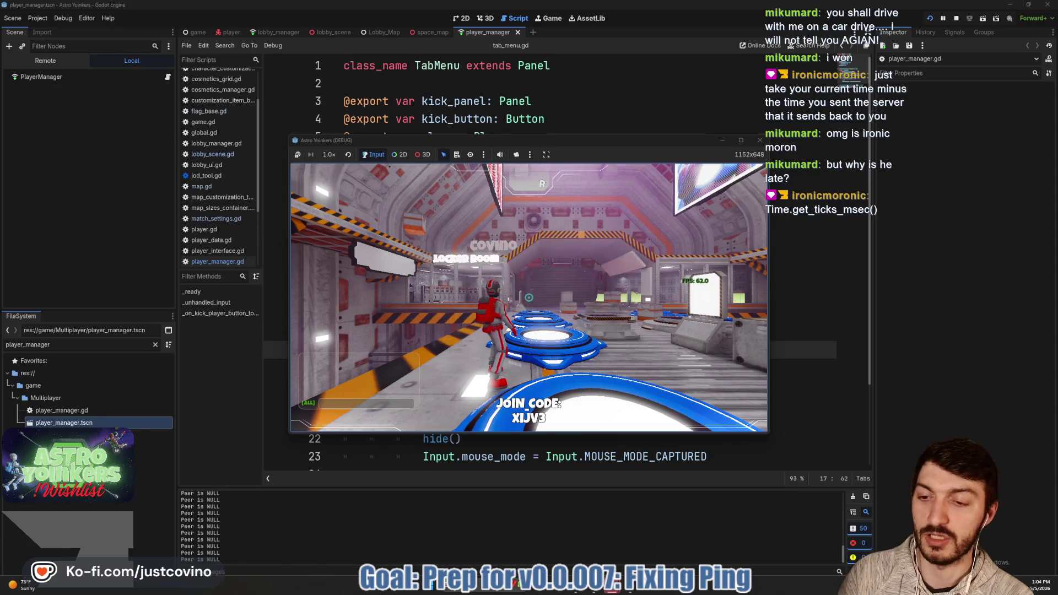
pyautogui.press('Tab')
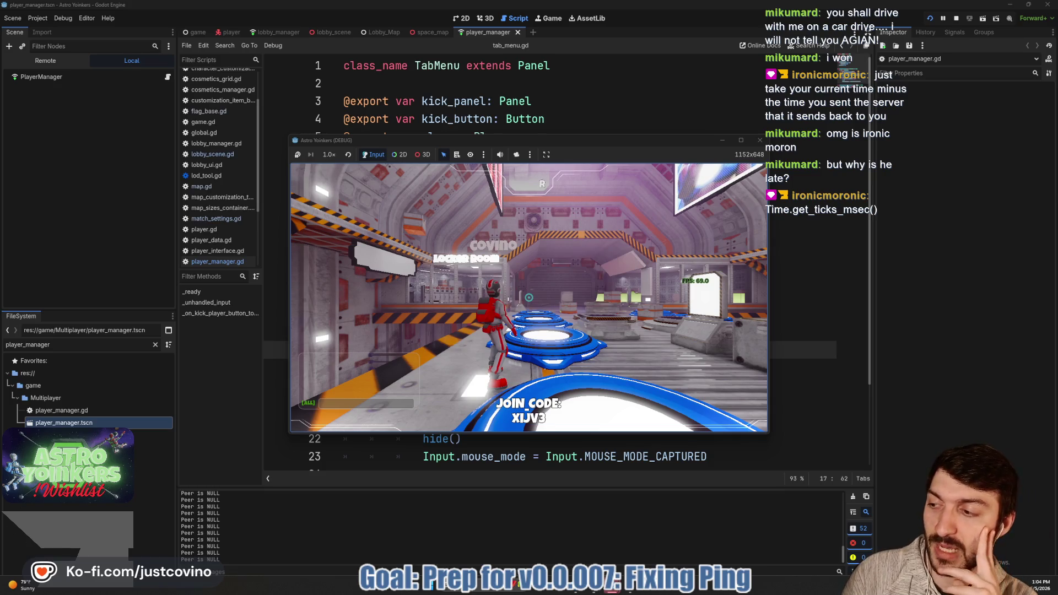
pyautogui.press('Tab')
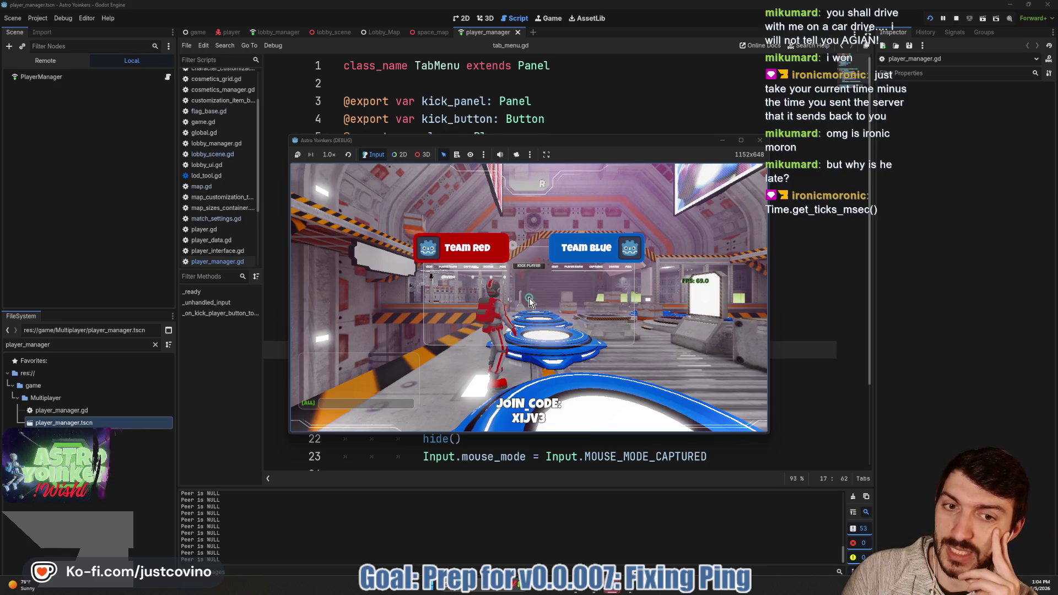
pyautogui.press('Tab')
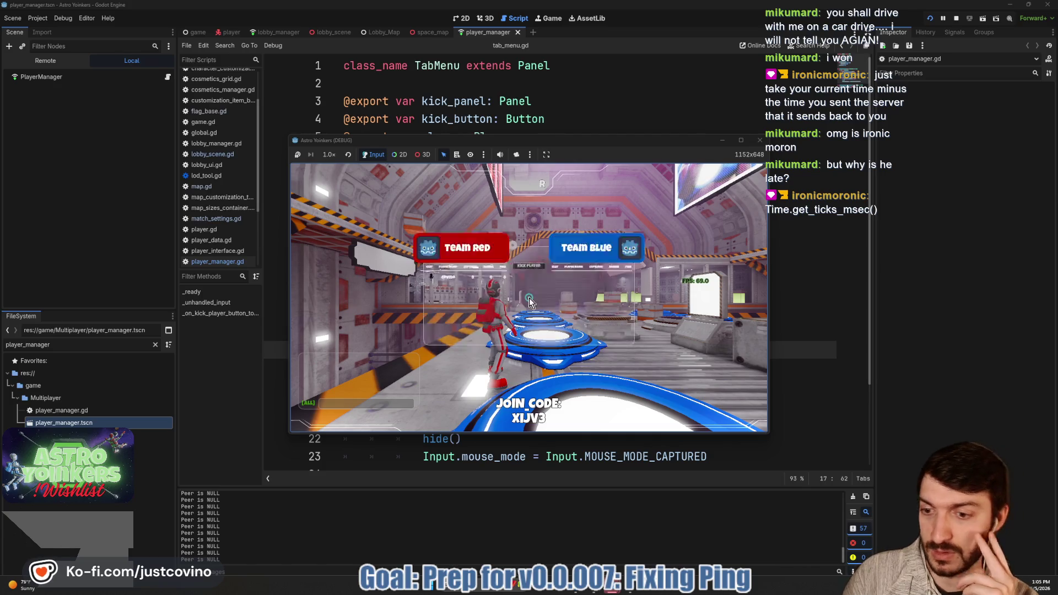
pyautogui.press('F8')
# - Select the request_ping call on line 17 and bring up the Steamworks docs
pyautogui.press('Up')
pyautogui.press('Up')
pyautogui.press('Up')
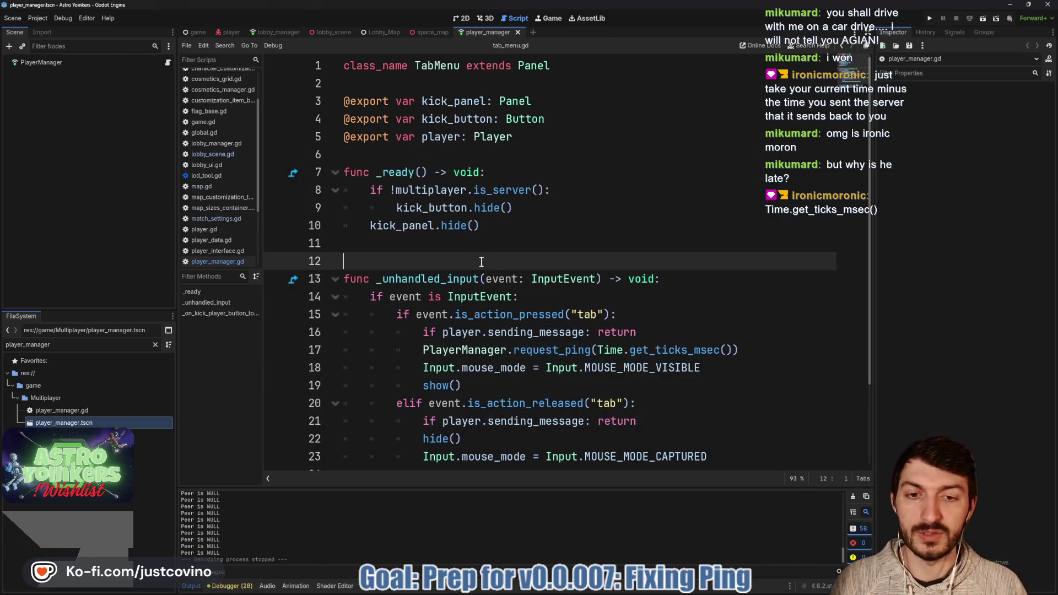
pyautogui.moveTo(748, 300); pyautogui.dragTo(405, 290)
pyautogui.hotkey('ctrl', 'c')
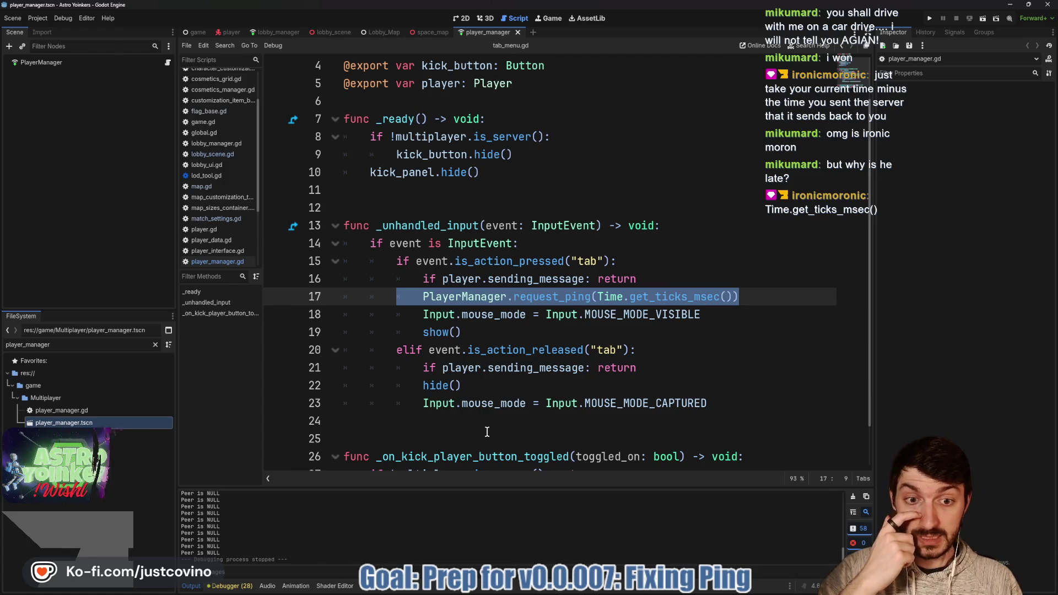
pyautogui.moveTo(576, 585)
pyautogui.click(575, 537)
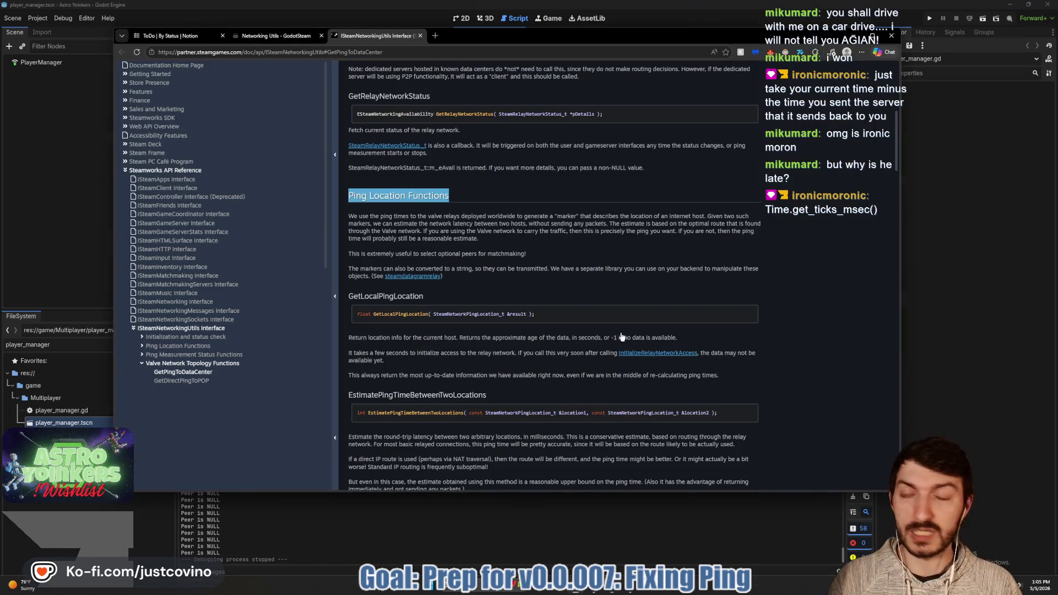
# - Navigate from the ToDo board to the Notion Bug Tracker board
pyautogui.click(274, 36)
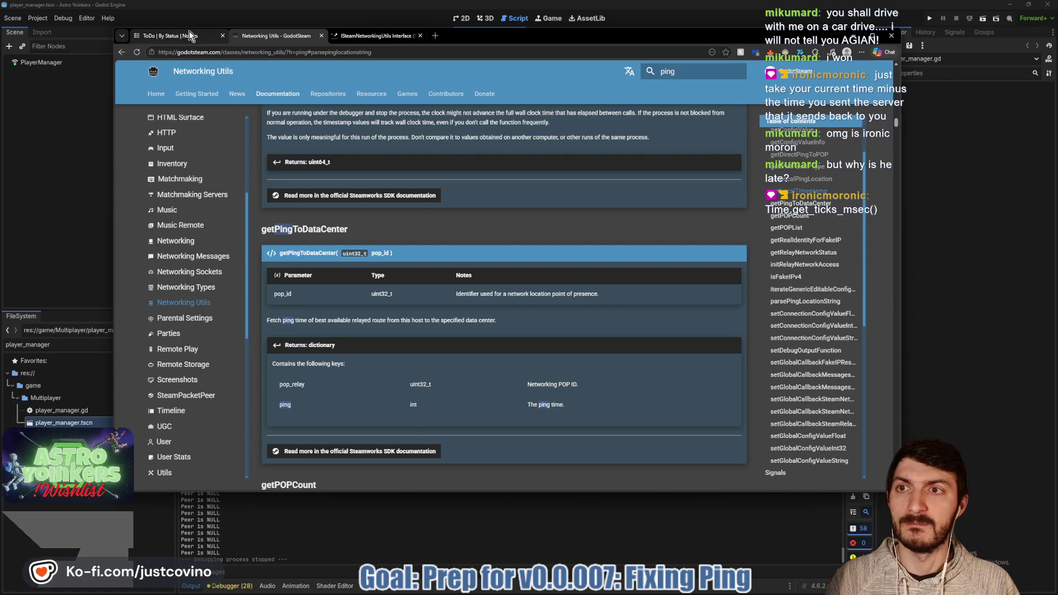
pyautogui.click(165, 36)
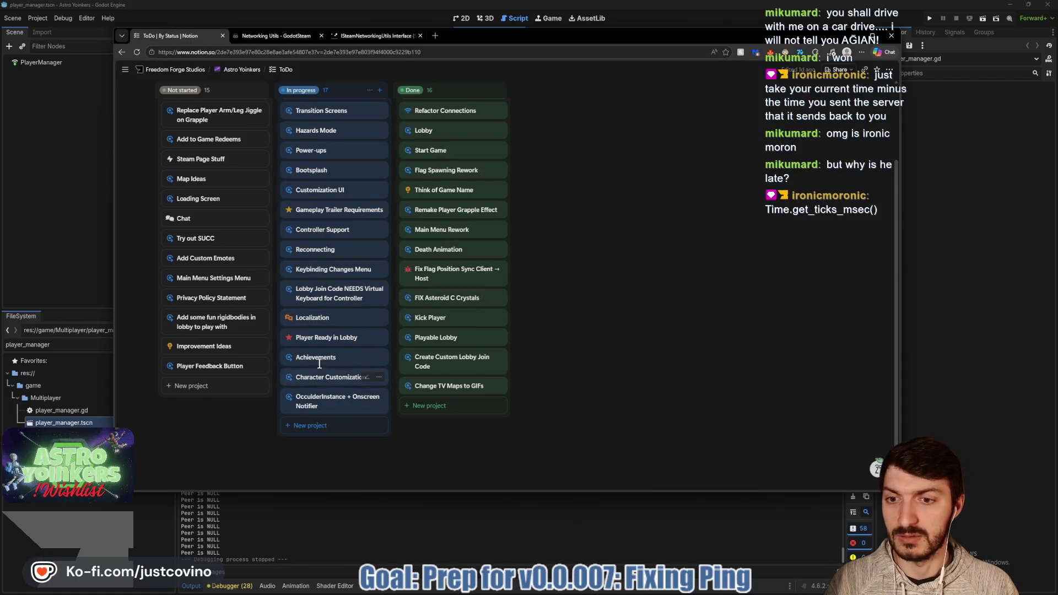
pyautogui.scroll(3, 319, 364)
pyautogui.moveTo(286, 70)
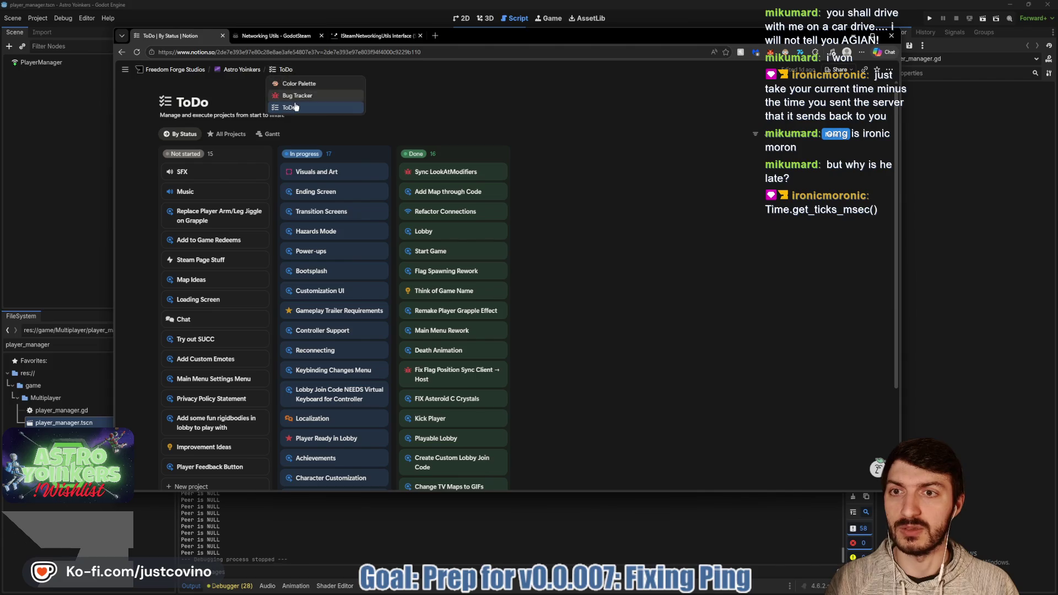
pyautogui.click(294, 96)
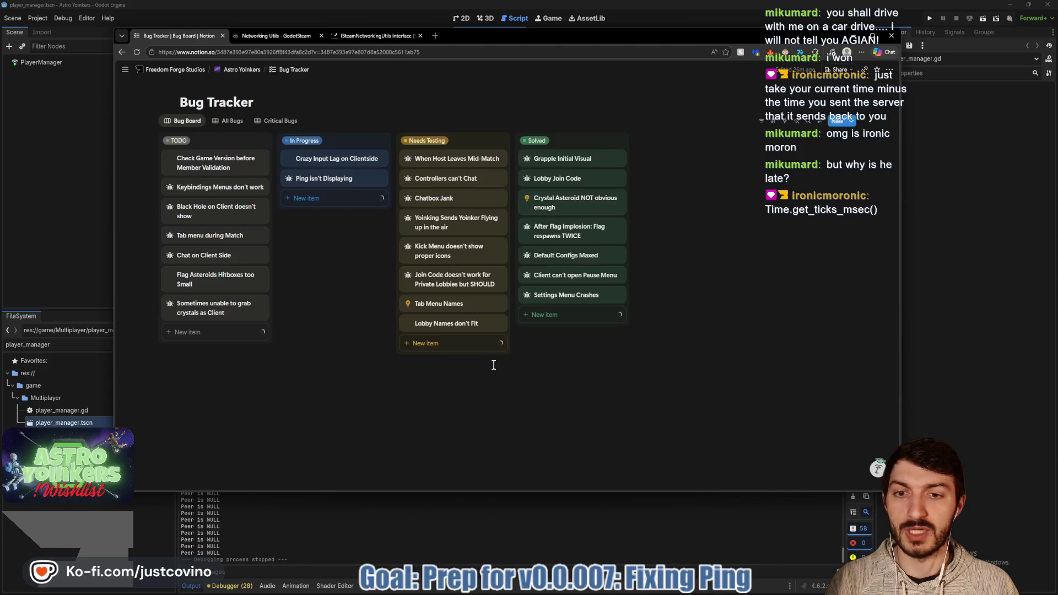
# - Paste the copied code line into the Ping isn't Displaying card's Solution block
pyautogui.click(330, 179)
pyautogui.press('Escape')
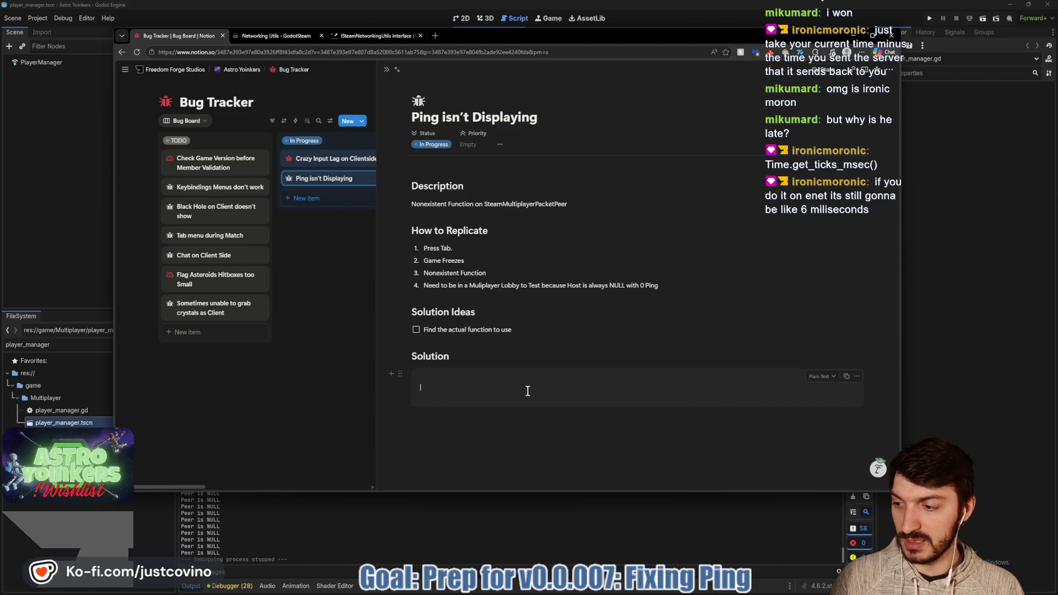
pyautogui.hotkey('ctrl', 'v')
pyautogui.hotkey('alt', 'Tab')
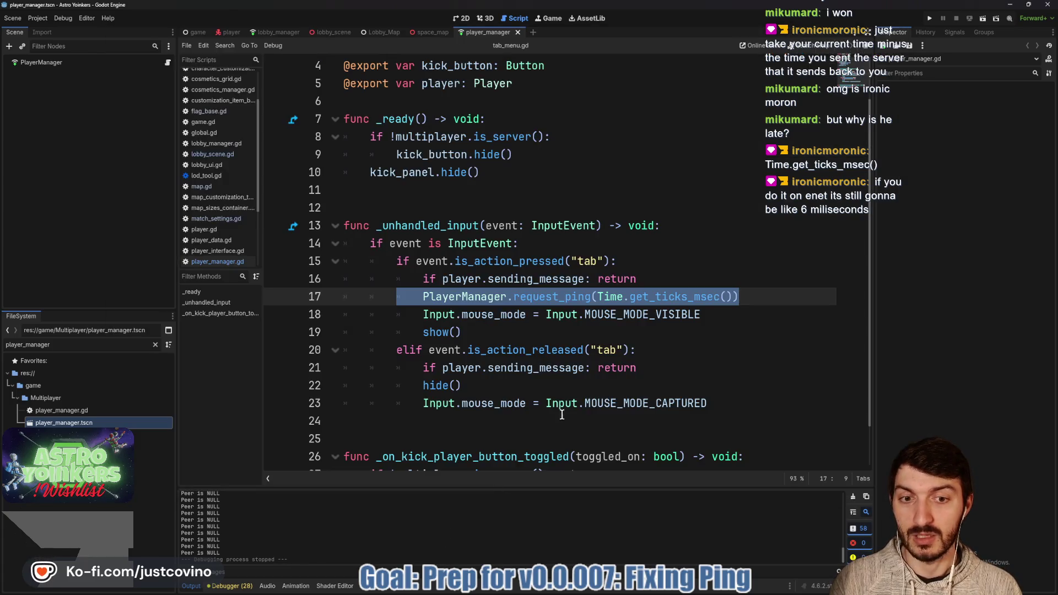
# - Change the backend on line 17 of lobby_manager.gd from BACKEND.STEAM to BACKEND.ENET
pyautogui.click(549, 338)
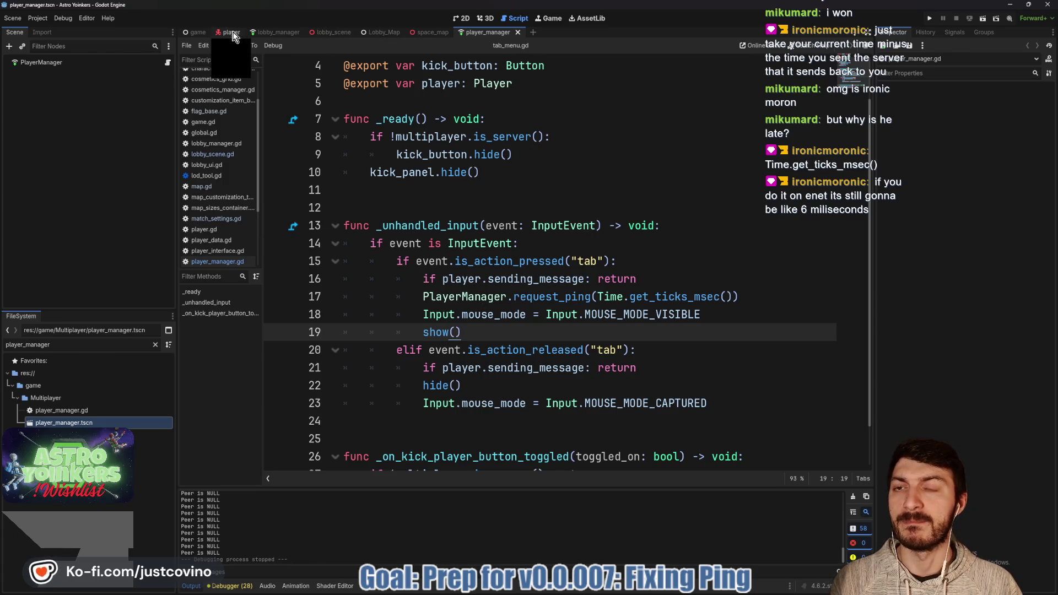
pyautogui.click(276, 32)
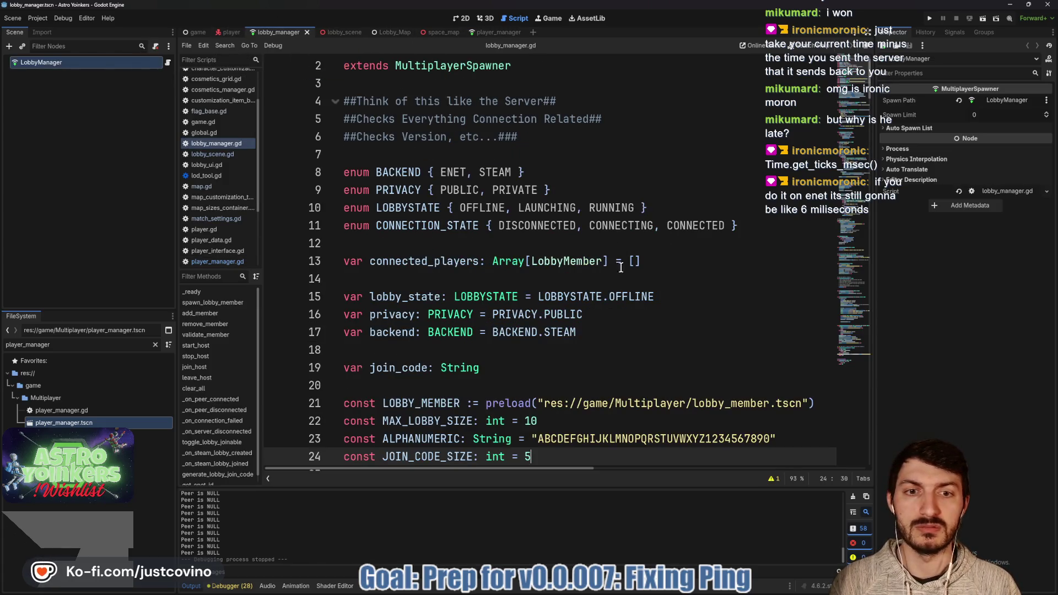
pyautogui.doubleClick(571, 332)
pyautogui.write('EN')
pyautogui.press('Return')
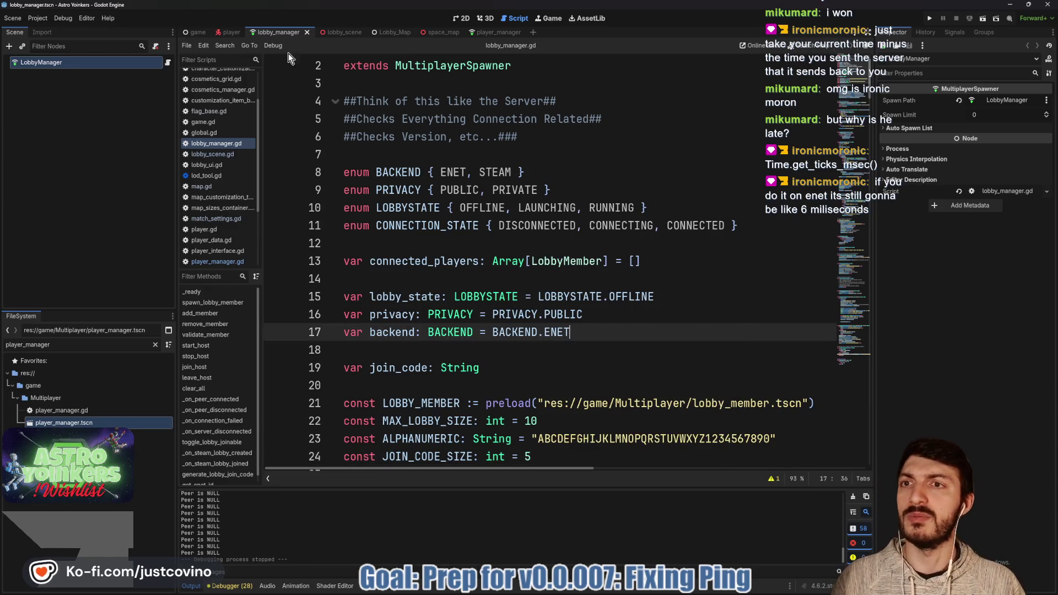
# - Comment out the ENet peer-statistic branch on lines 185–193 of player_manager.gd
pyautogui.click(482, 33)
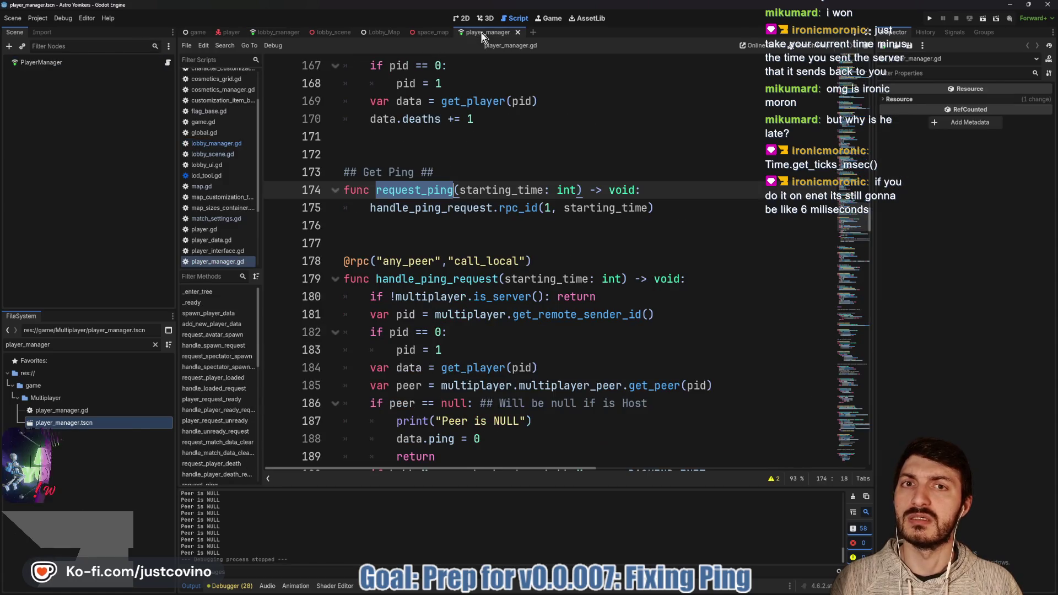
pyautogui.click(447, 219)
pyautogui.scroll(3, 450, 220)
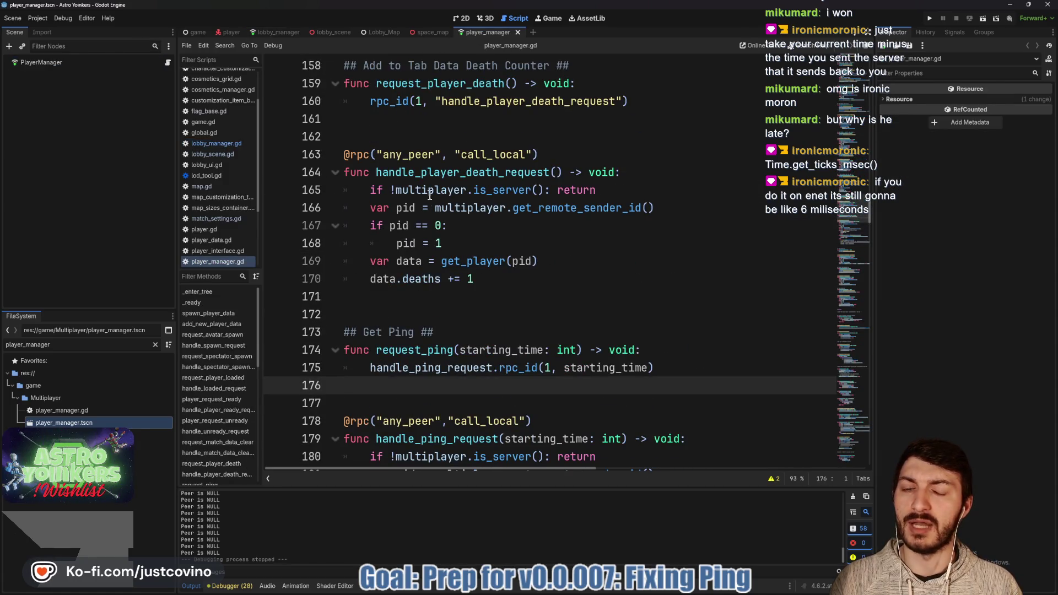
pyautogui.scroll(-5, 426, 189)
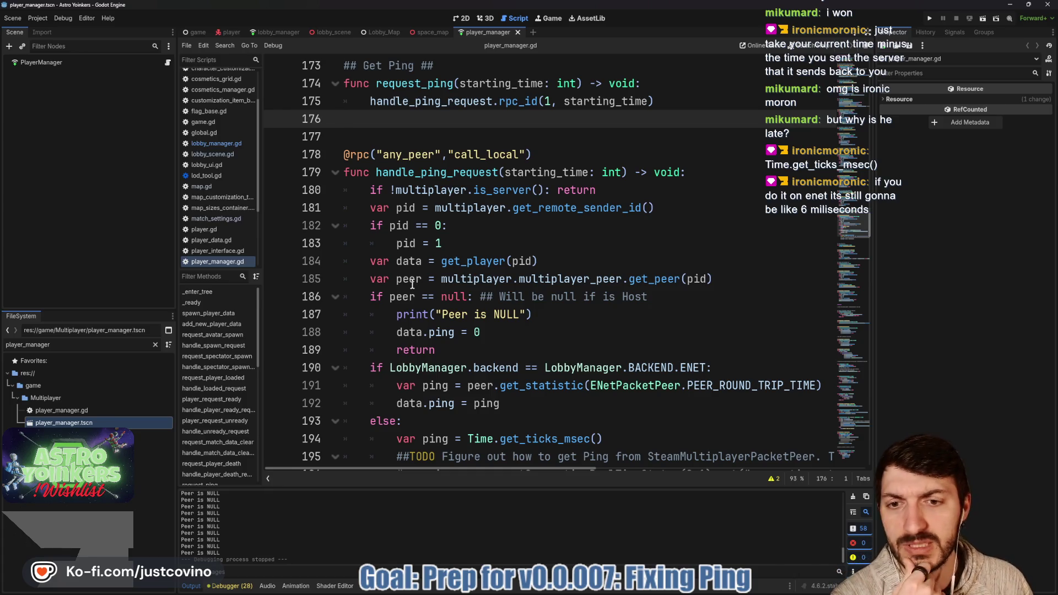
pyautogui.scroll(-1, 433, 281)
pyautogui.moveTo(498, 279)
pyautogui.mouseDown()
pyautogui.moveTo(408, 278)
pyautogui.moveTo(353, 243)
pyautogui.moveTo(353, 231)
pyautogui.mouseUp()
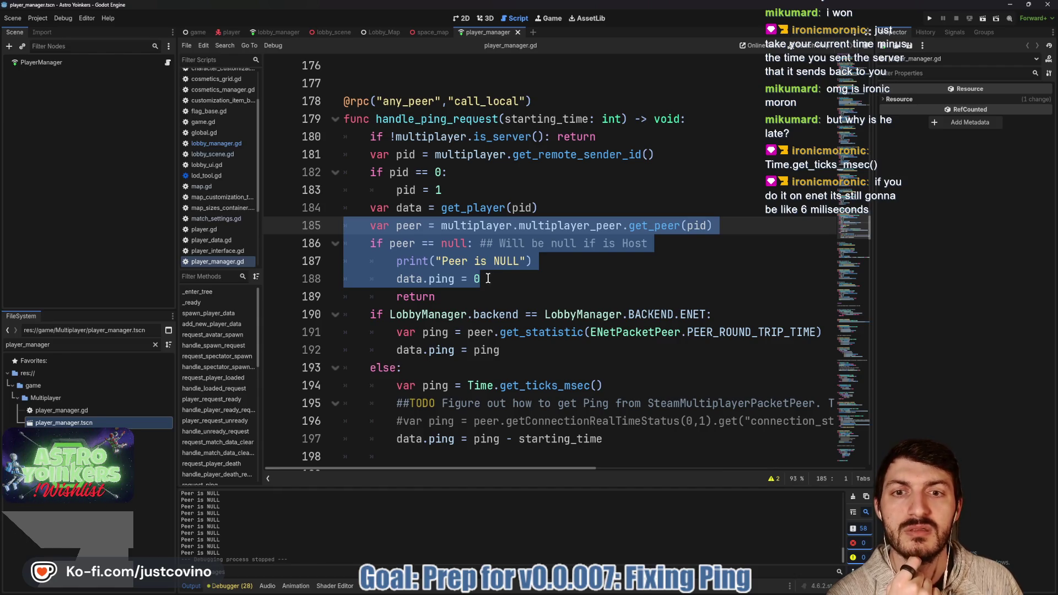
pyautogui.hscroll(1, 492, 301)
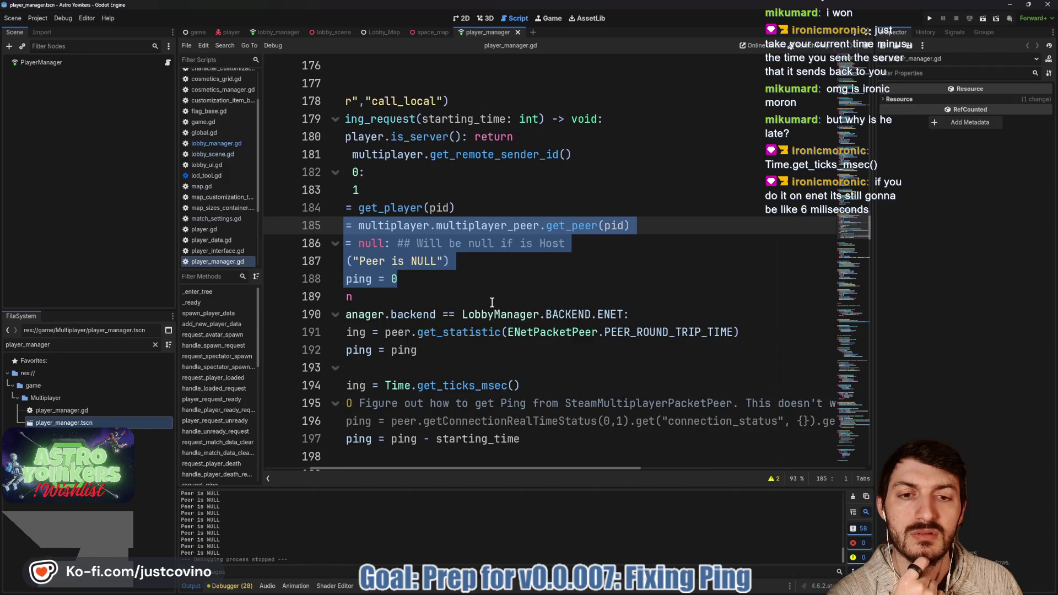
pyautogui.hscroll(-1, 493, 299)
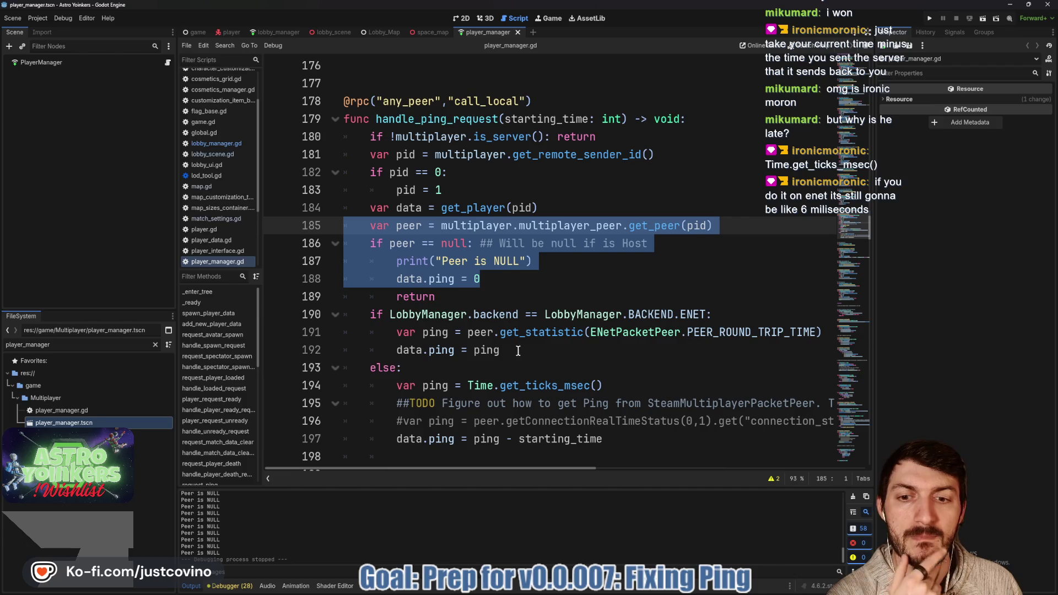
pyautogui.moveTo(433, 364); pyautogui.dragTo(343, 225)
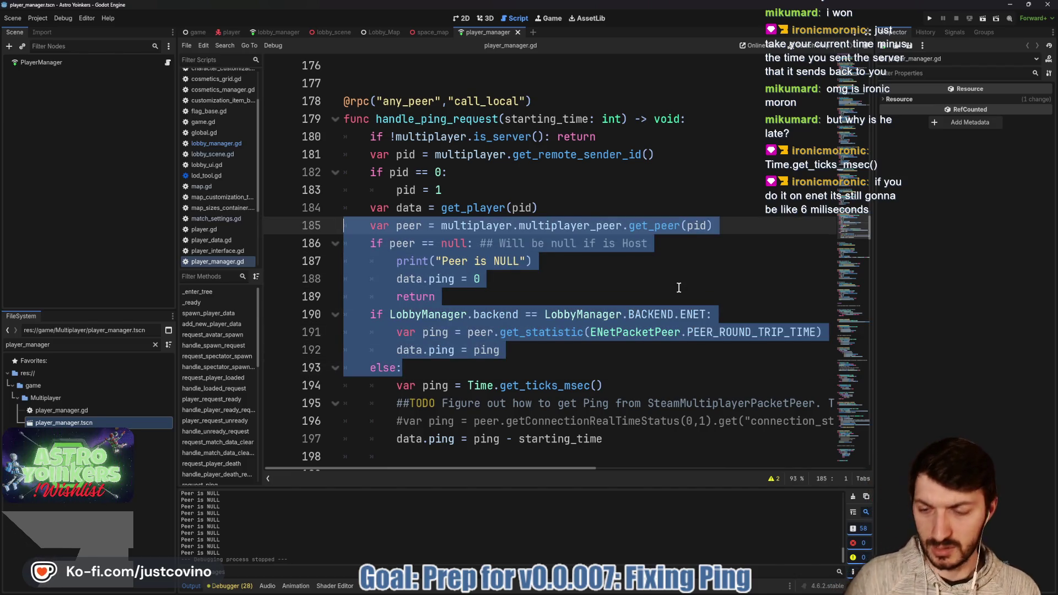
pyautogui.hotkey('ctrl', 'k')
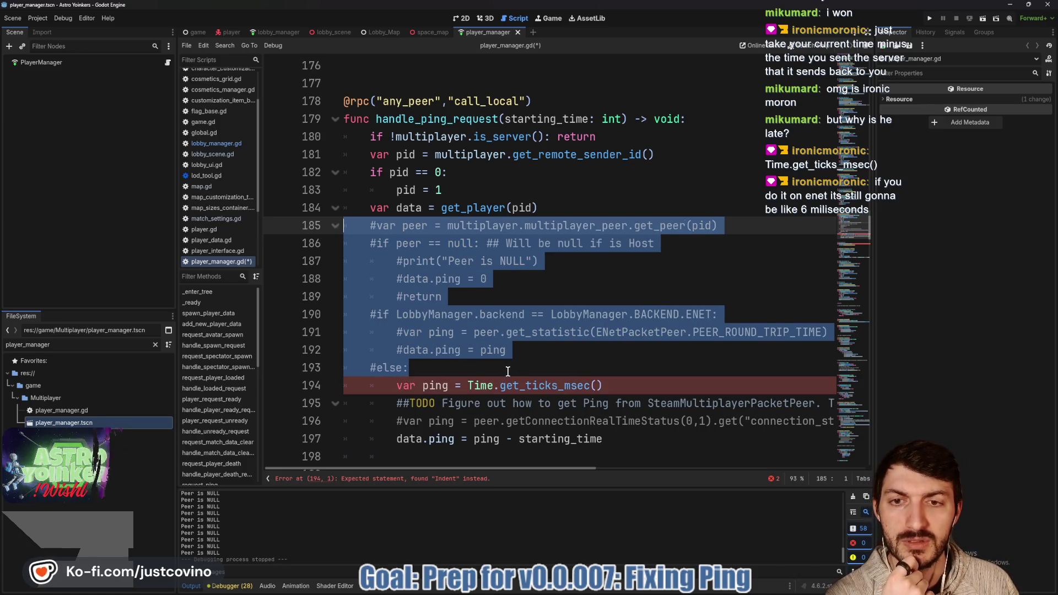
# - Dedent lines 194 and 197, then save and relaunch the game with F5
pyautogui.click(473, 368)
pyautogui.click(394, 386)
pyautogui.press('BackSpace')
pyautogui.click(395, 433)
pyautogui.press('BackSpace')
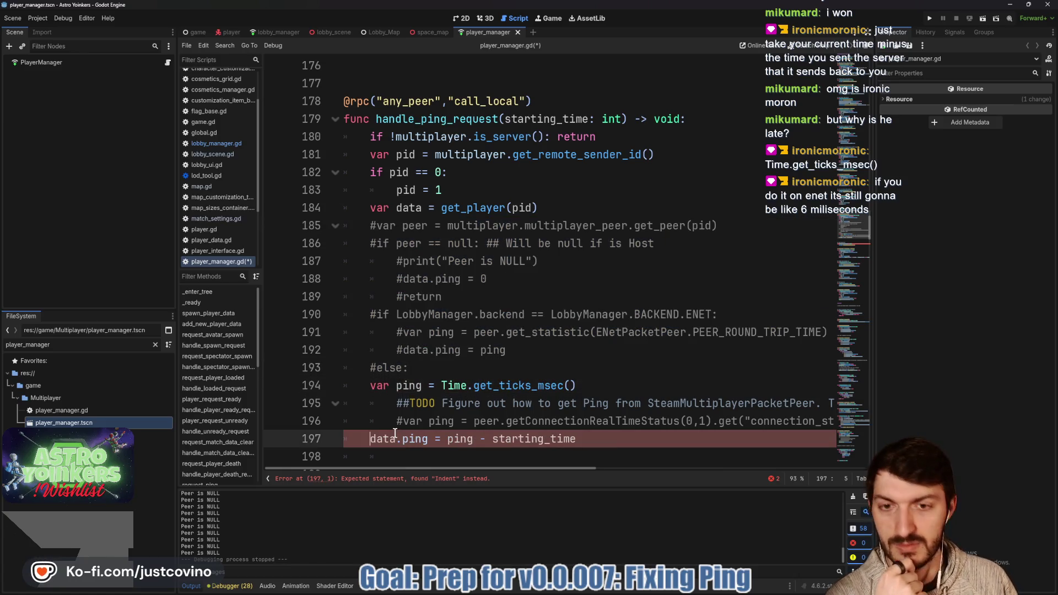
pyautogui.click(527, 348)
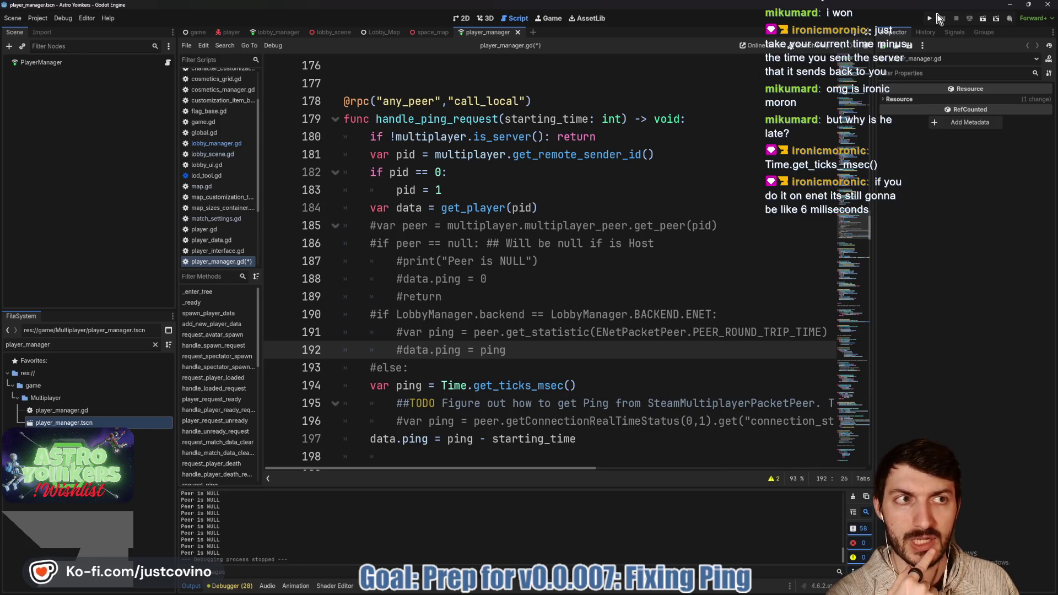
pyautogui.press('F5')
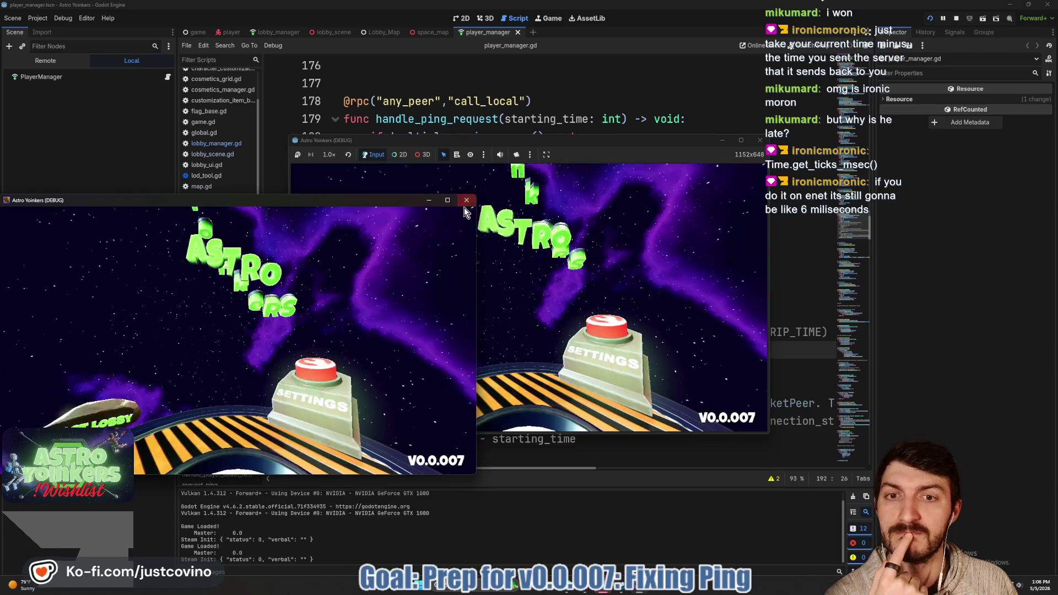
# - Host a lobby with a privacy option and take control of the character
pyautogui.click(379, 238)
pyautogui.click(499, 242)
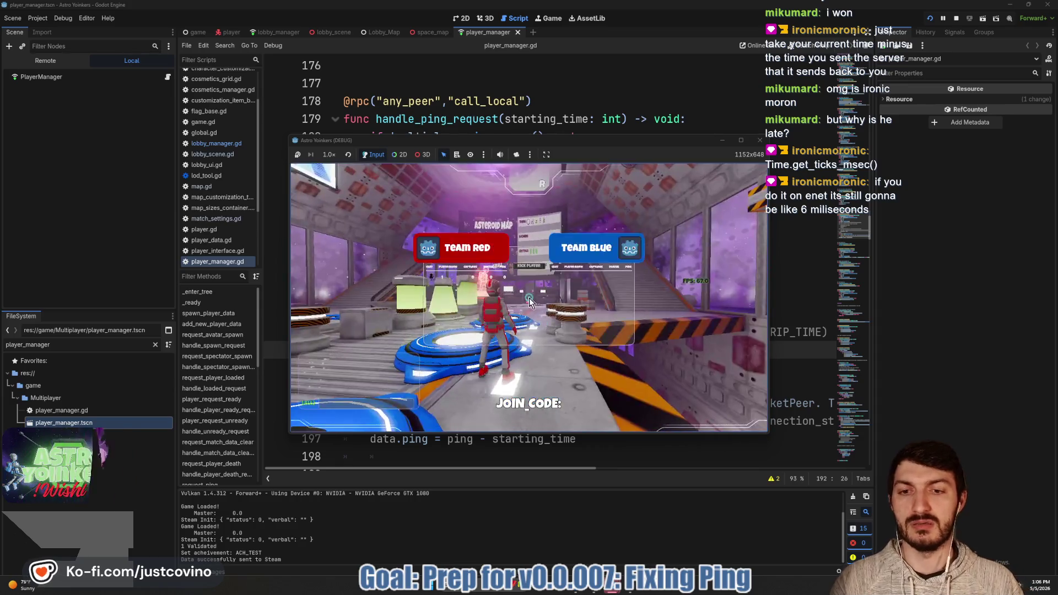
pyautogui.click(606, 288)
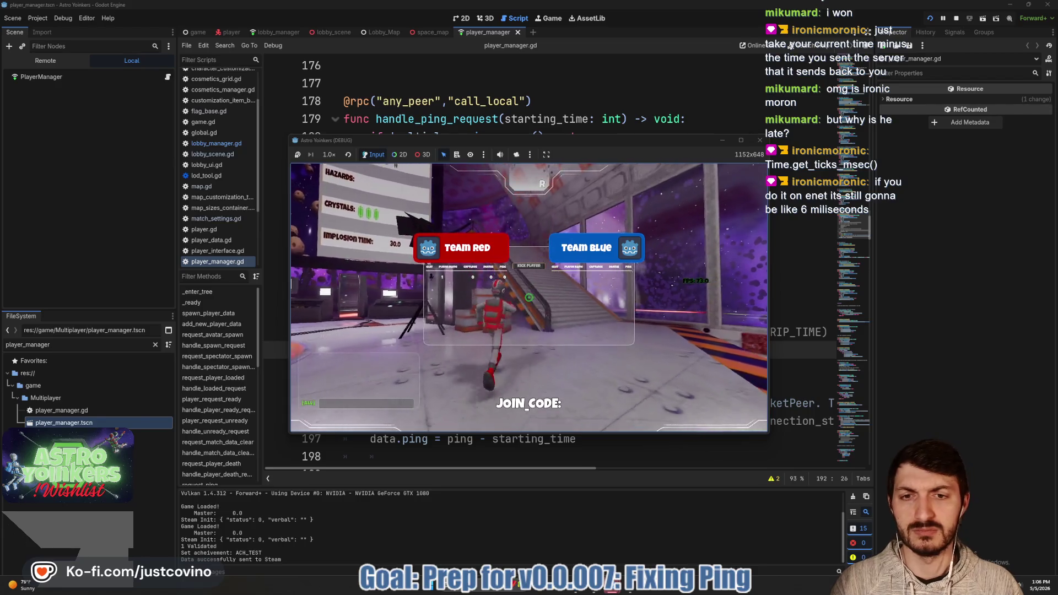
# - Fire the grapple, check ping on the Tab team scoreboard, then stop the game with F8
pyautogui.click(534, 300)
pyautogui.press('Tab')
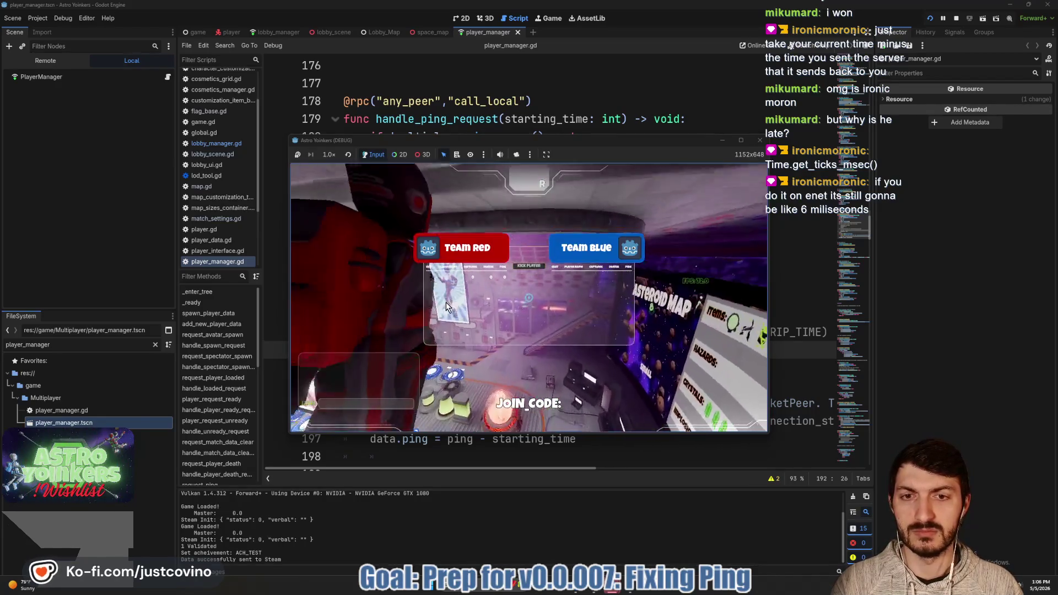
pyautogui.press('Tab')
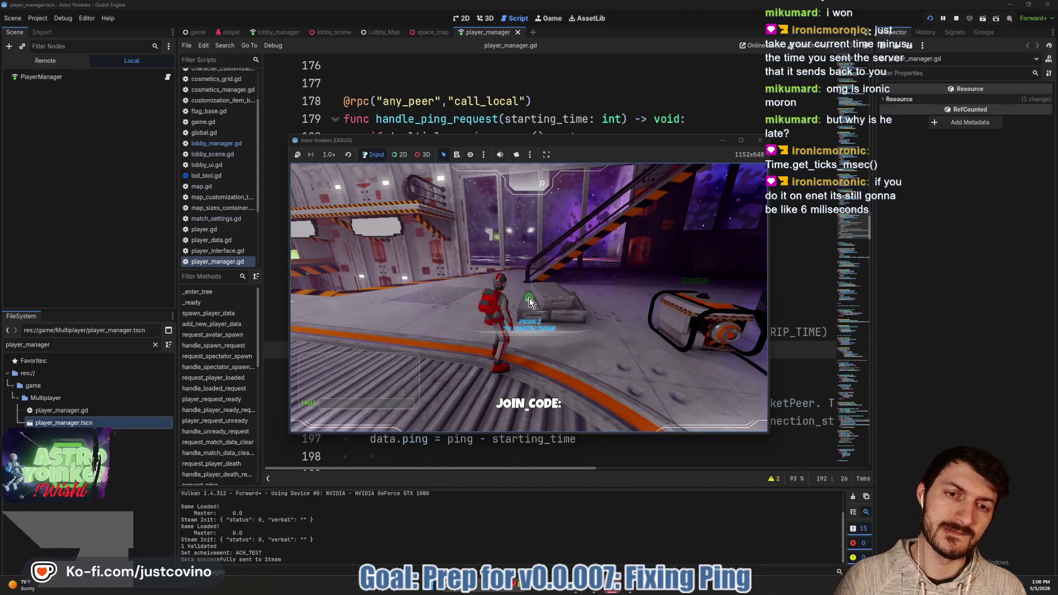
pyautogui.press('F8')
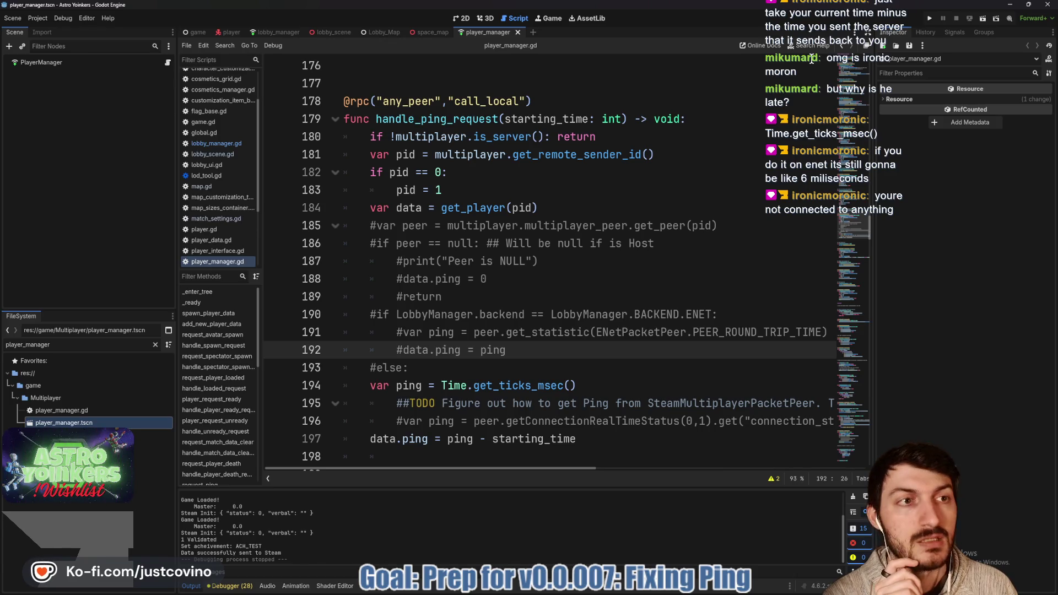
# - Relaunch the project and arrange the two game windows side by side
pyautogui.click(927, 22)
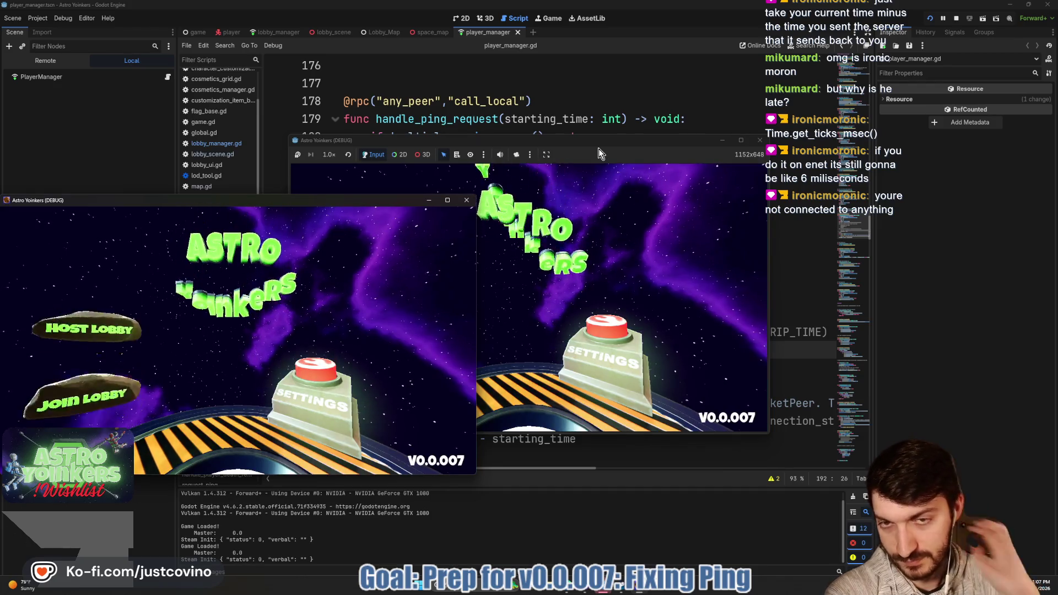
pyautogui.moveTo(327, 203); pyautogui.dragTo(814, 174)
pyautogui.moveTo(666, 143); pyautogui.dragTo(405, 147)
# - Host a lobby with a privacy option in the left game and open the lobby browser in the right
pyautogui.click(133, 251)
pyautogui.click(266, 313)
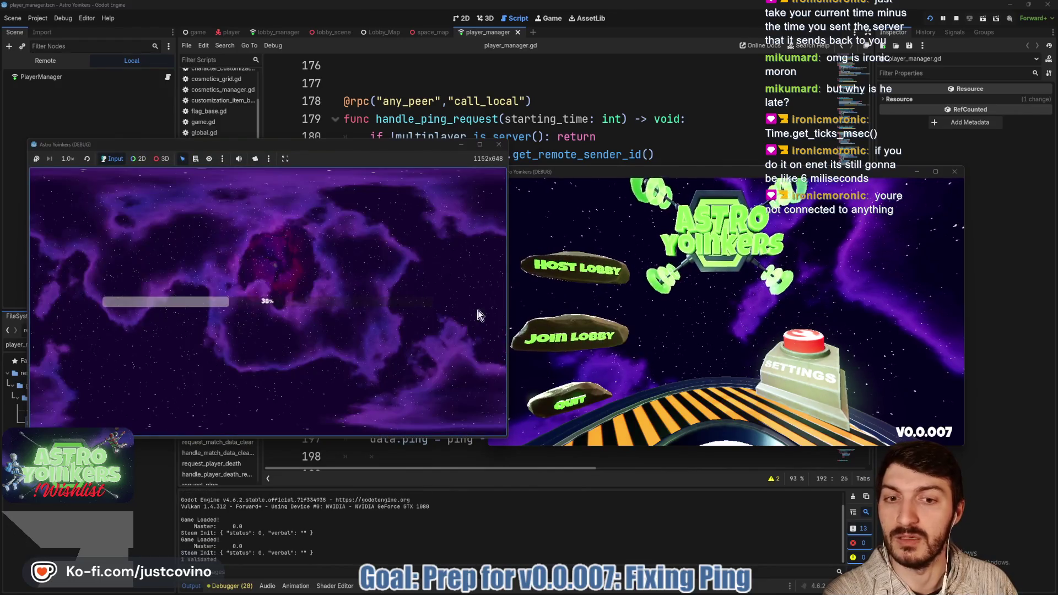
pyautogui.click(595, 333)
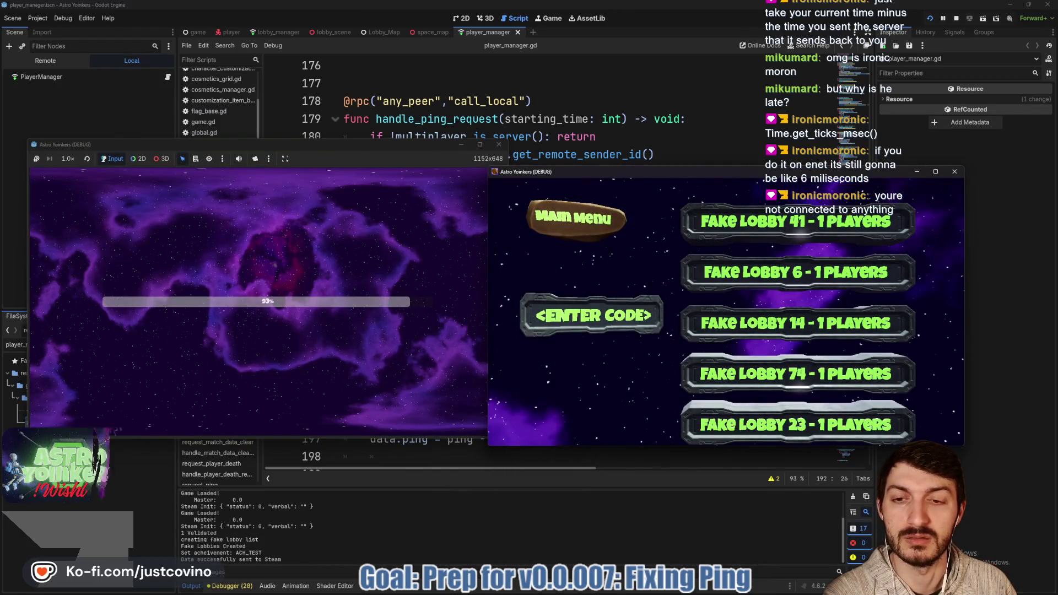